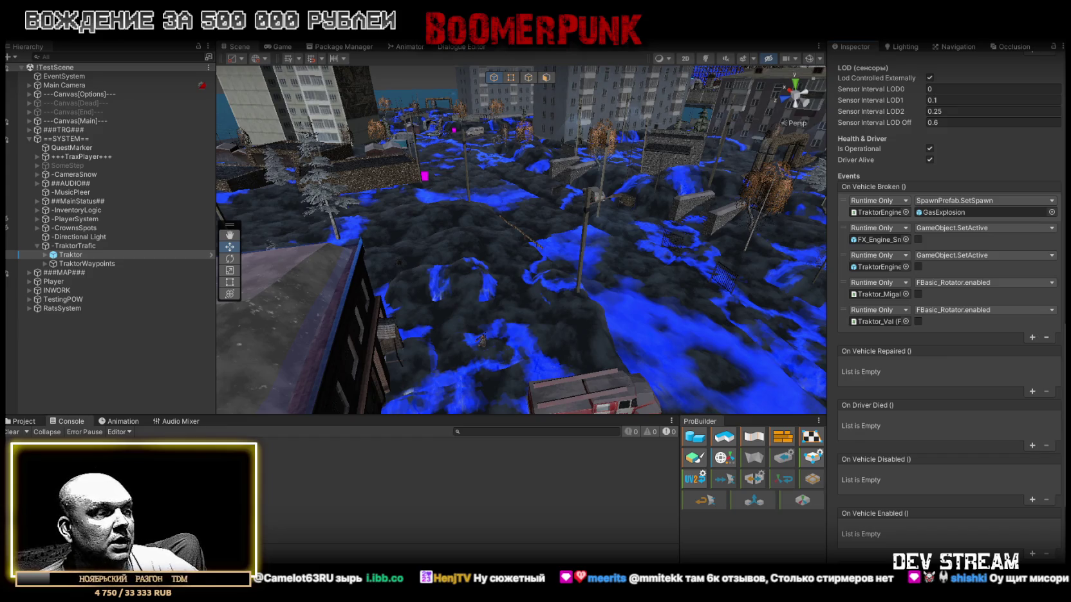
Step: Replace TrafficAgent.cs gizmo code with the mode-label and red NO DRIVER version, and save
key(alt+Tab)
scroll(354, 203, down, 2)
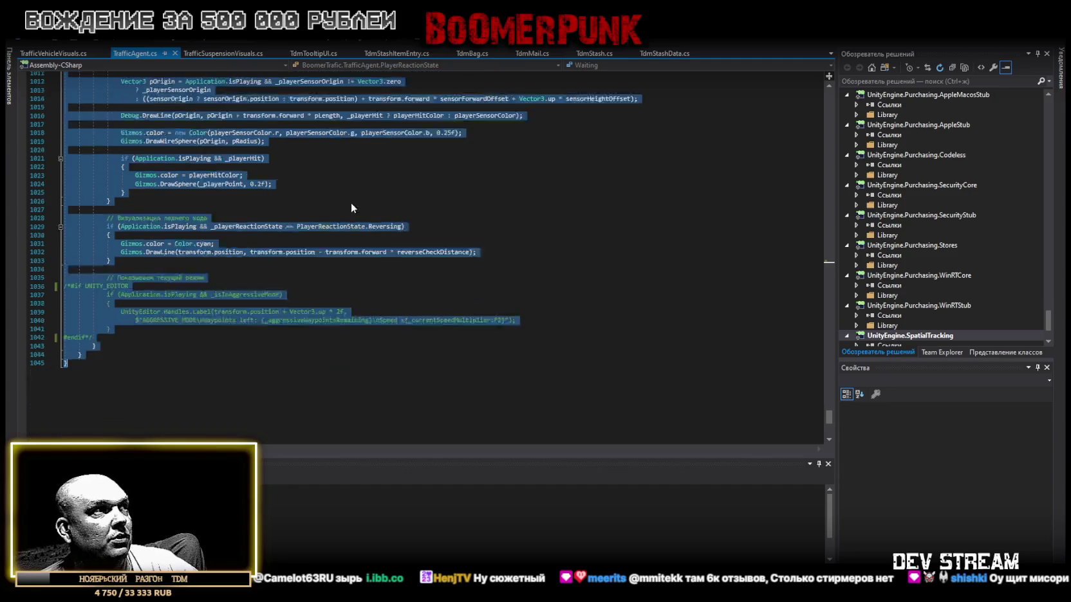
click(237, 372)
key(ctrl+a)
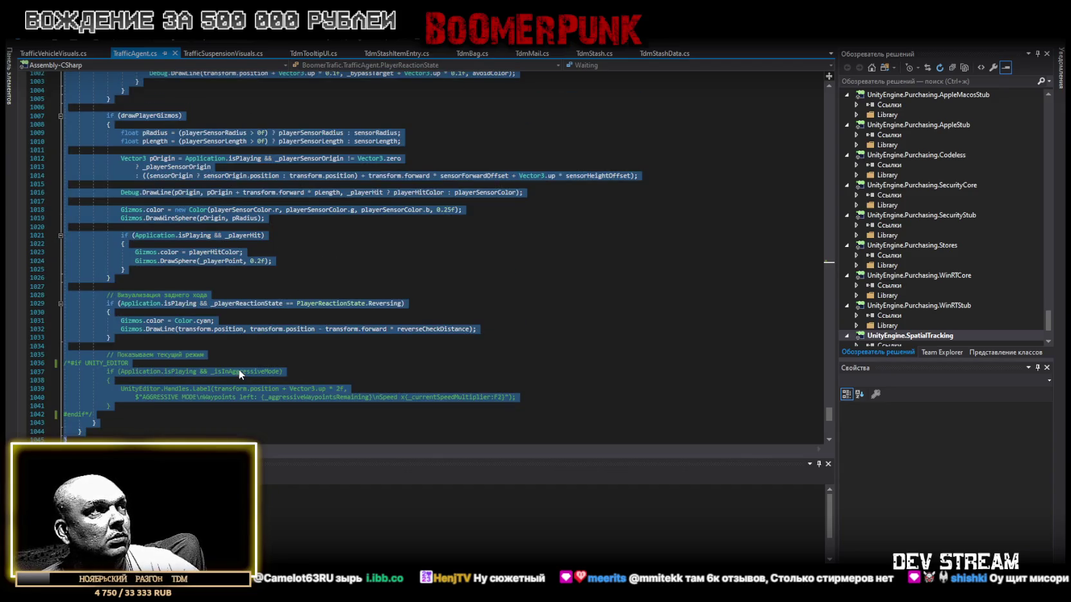
key(ctrl+v)
key(ctrl+s)
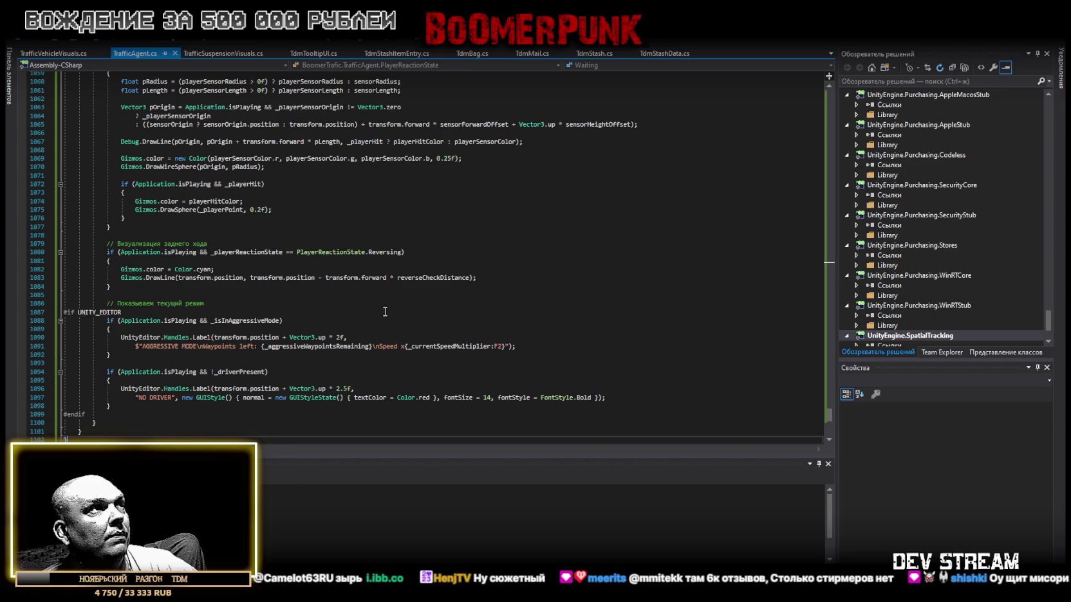
Step: Look over the saved script, then return to the Unity Editor
scroll(378, 315, up, 5)
scroll(379, 310, down, 7)
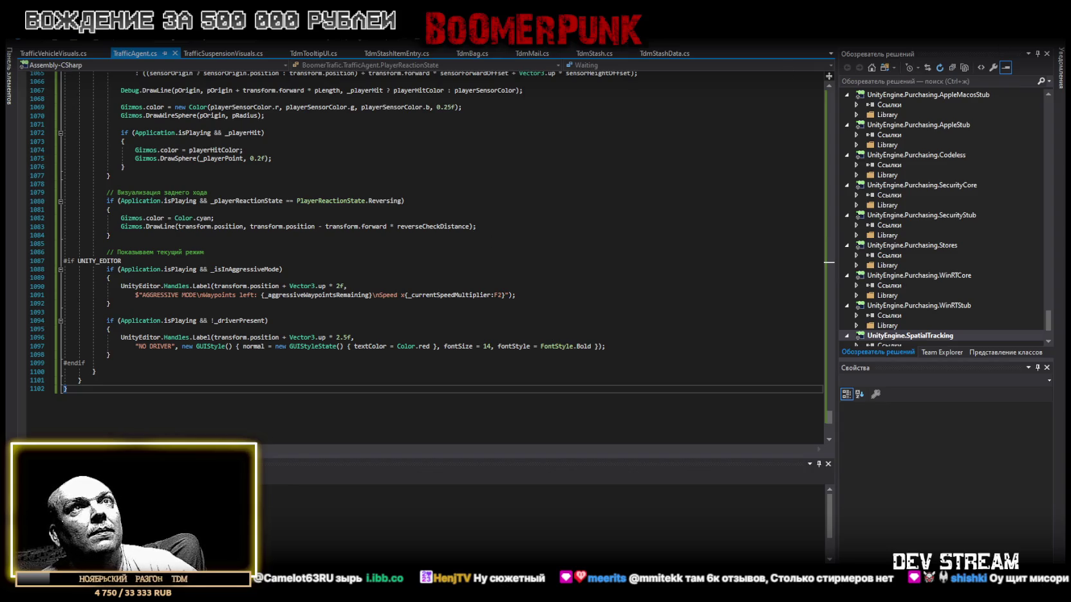
key(alt+Tab)
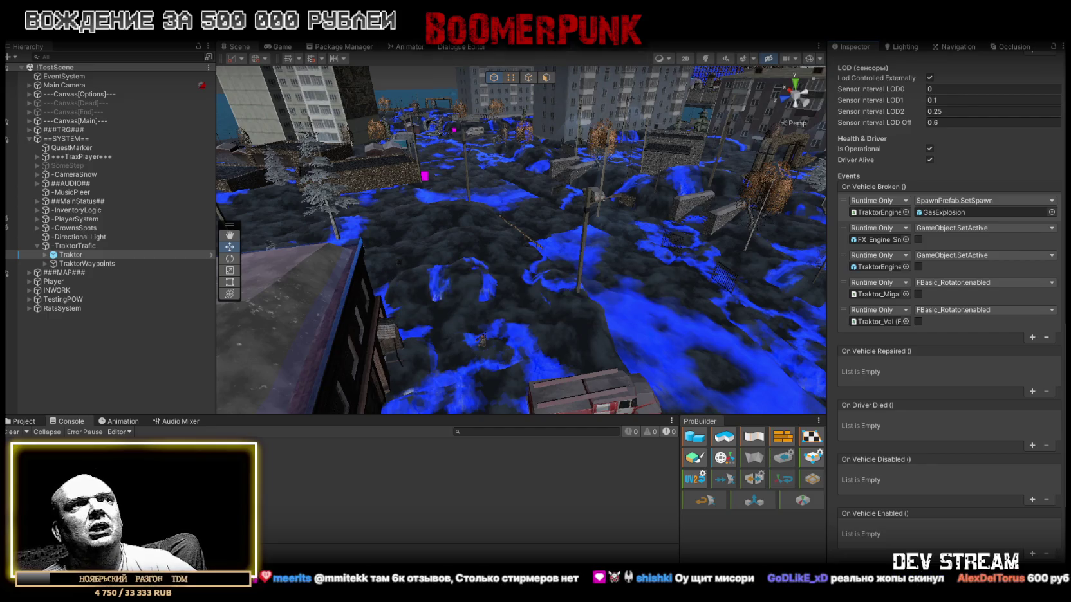
Step: Clear the console warnings and select the PoezdMain locomotive, viewing the train along the rails
click(13, 432)
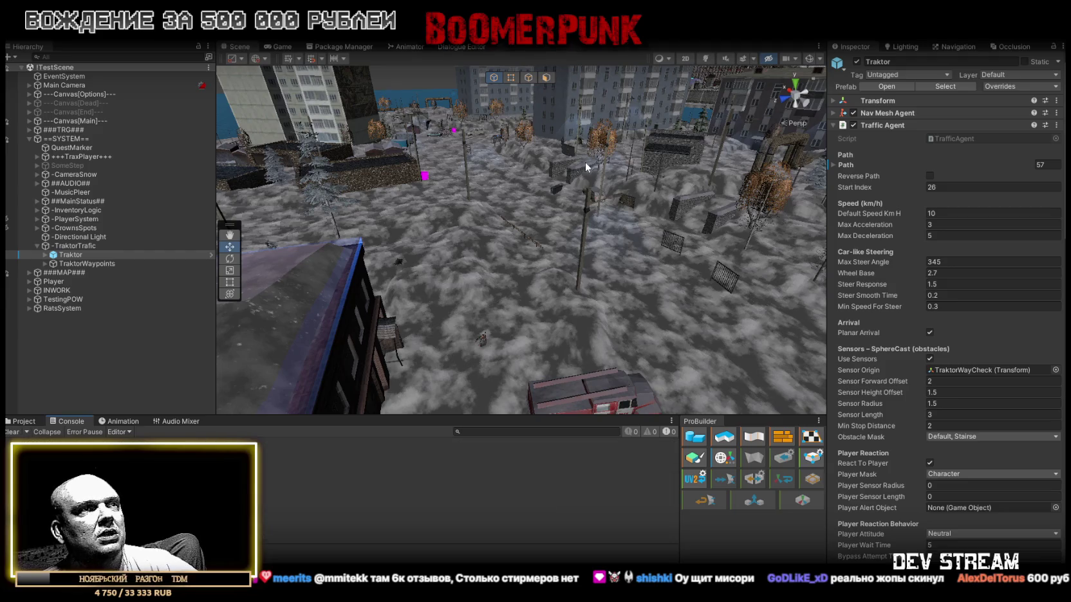
key(f)
mouse_move(614, 175)
mouse_down()
mouse_move(229, 208)
mouse_move(206, 221)
mouse_move(772, 238)
mouse_move(654, 269)
mouse_move(502, 273)
mouse_up()
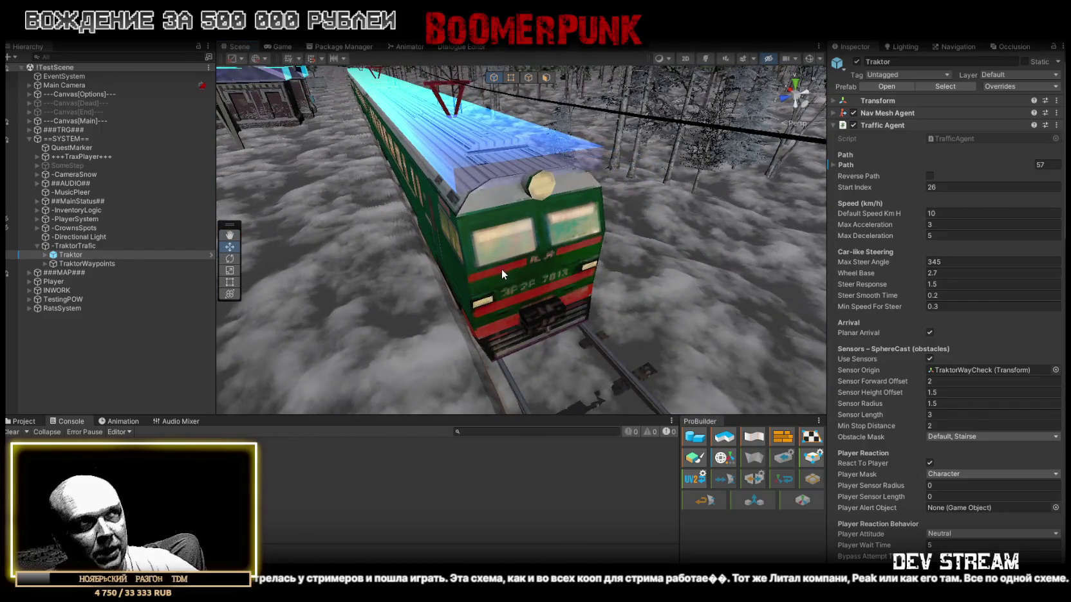
click(499, 267)
mouse_move(489, 239)
mouse_down()
mouse_move(621, 152)
mouse_move(543, 178)
mouse_move(490, 159)
mouse_move(487, 275)
mouse_move(387, 220)
mouse_move(605, 272)
mouse_move(573, 143)
mouse_move(465, 163)
mouse_up()
mouse_move(511, 201)
mouse_down()
mouse_move(600, 213)
mouse_move(583, 202)
mouse_move(626, 258)
mouse_move(559, 297)
mouse_up()
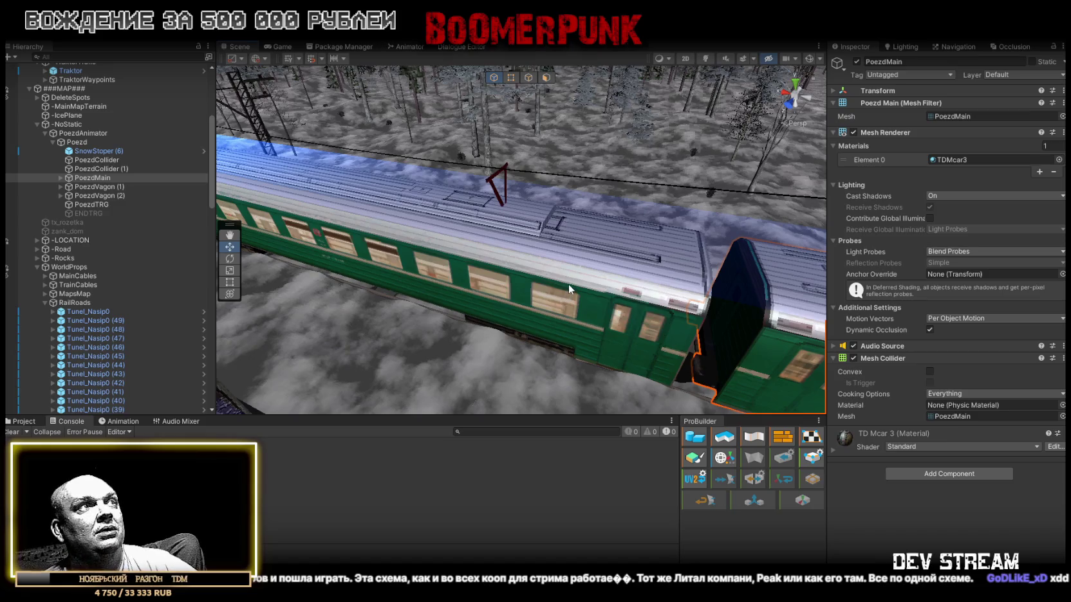
mouse_move(568, 283)
mouse_down()
mouse_move(463, 248)
mouse_move(663, 271)
mouse_up()
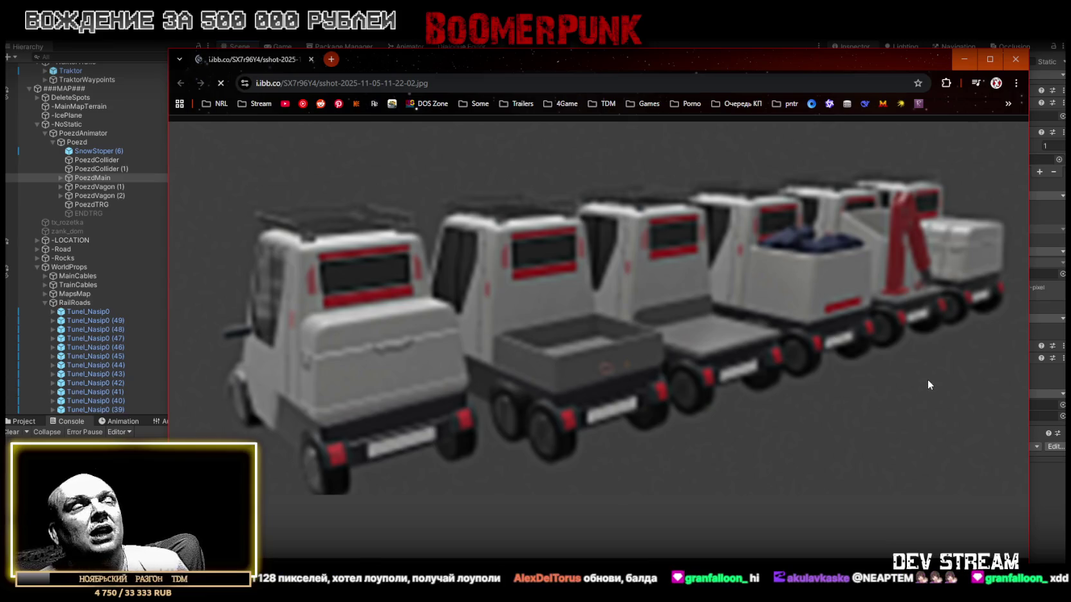
Step: Leave the truck screenshot in Chrome and return to the Unity Editor
key(alt+Tab)
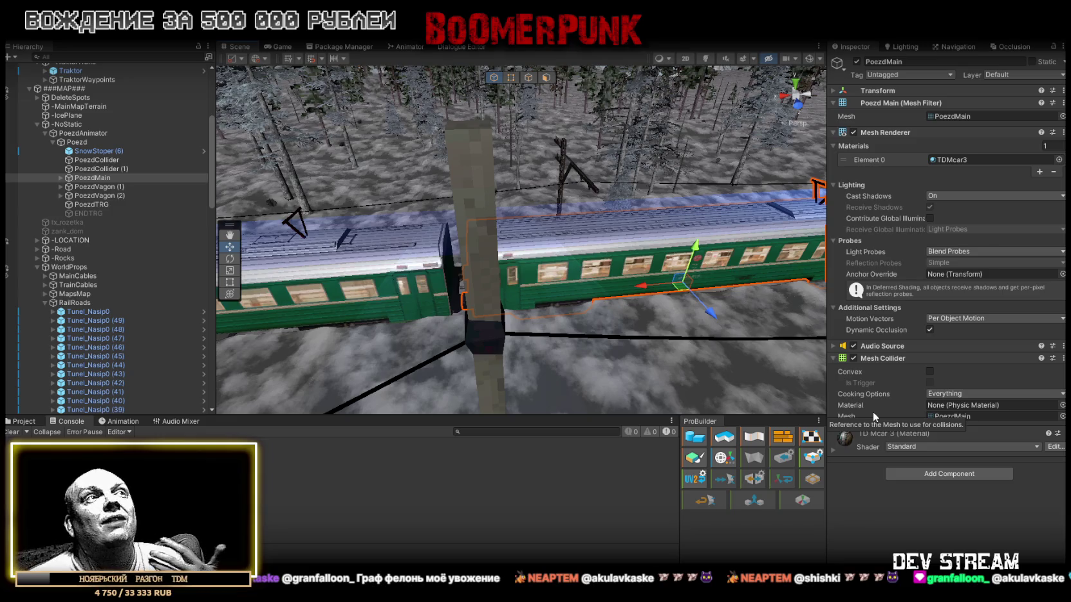
drag(738, 292, 731, 217)
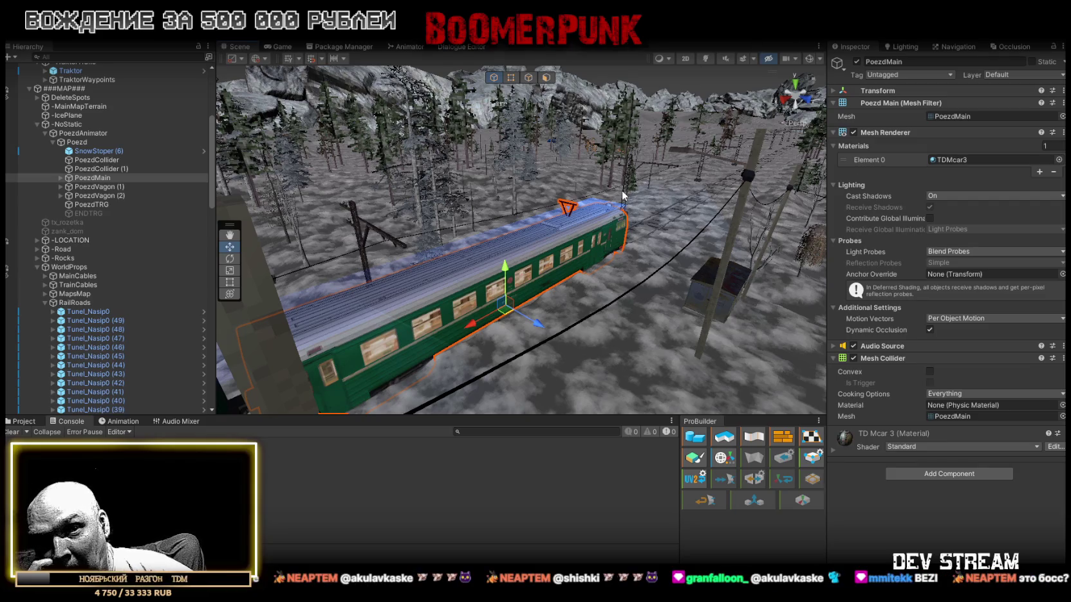
mouse_move(726, 132)
mouse_down()
mouse_move(618, 284)
mouse_move(567, 291)
mouse_up()
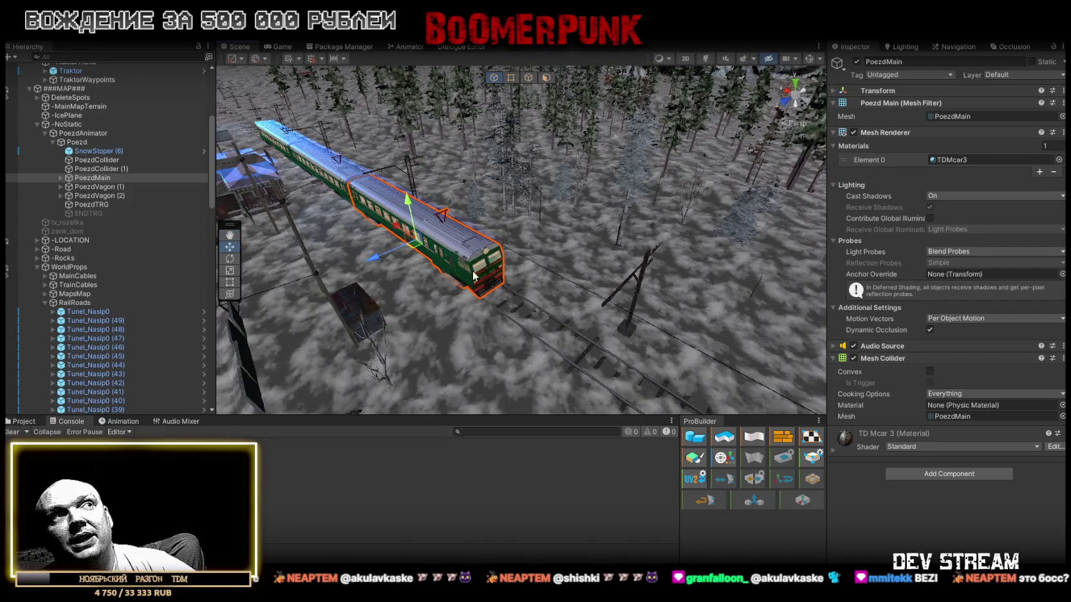
drag(520, 275, 450, 271)
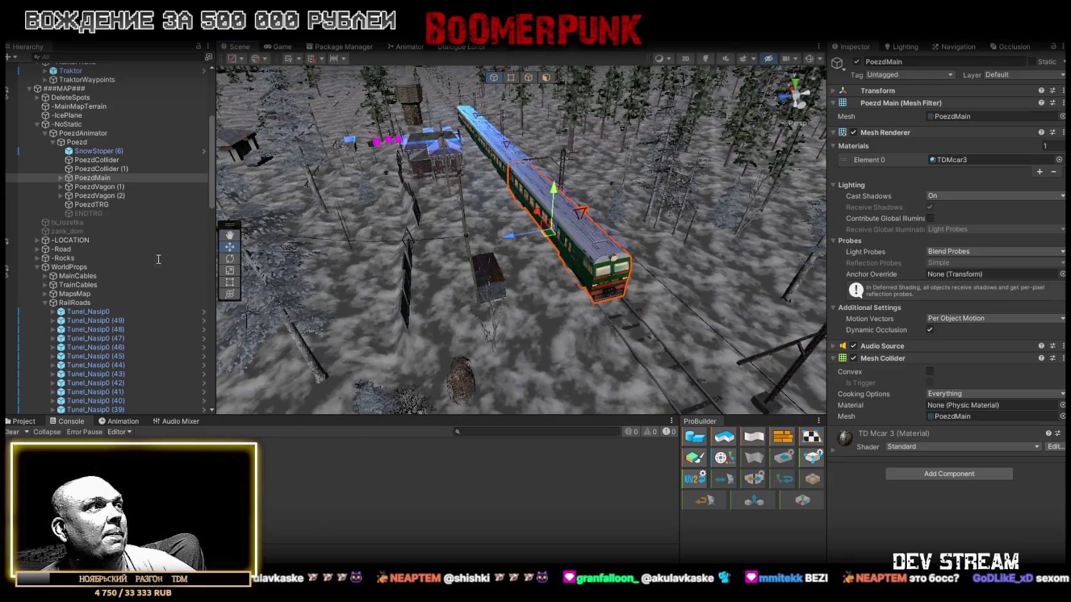
Step: Show the TraktorSystem folder, collapse ###MAP###, select Traktor, and scroll to its Traffic Agent Events
click(26, 422)
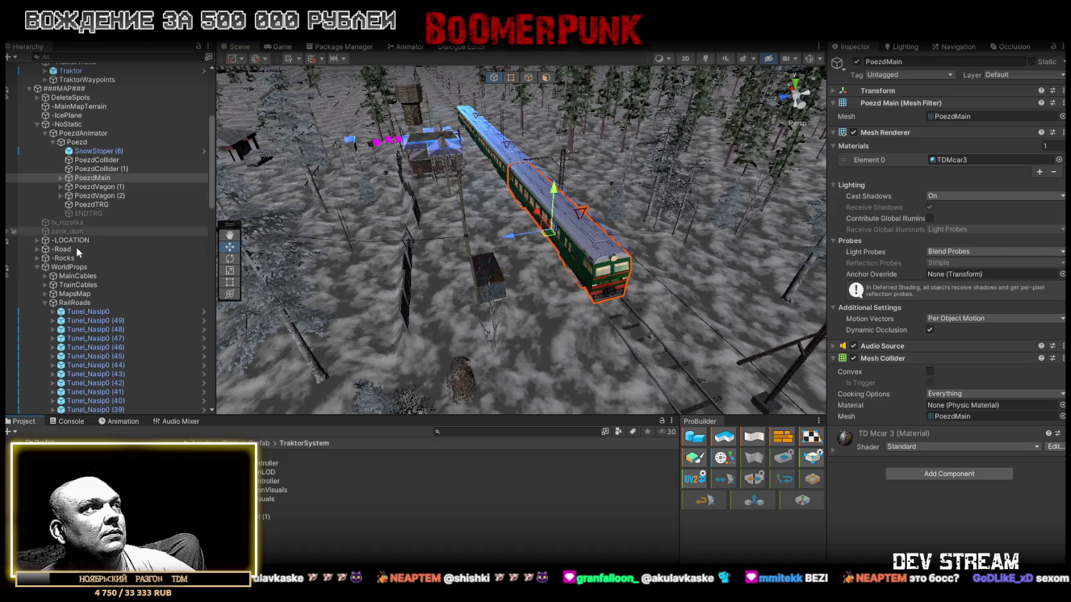
scroll(42, 233, up, 5)
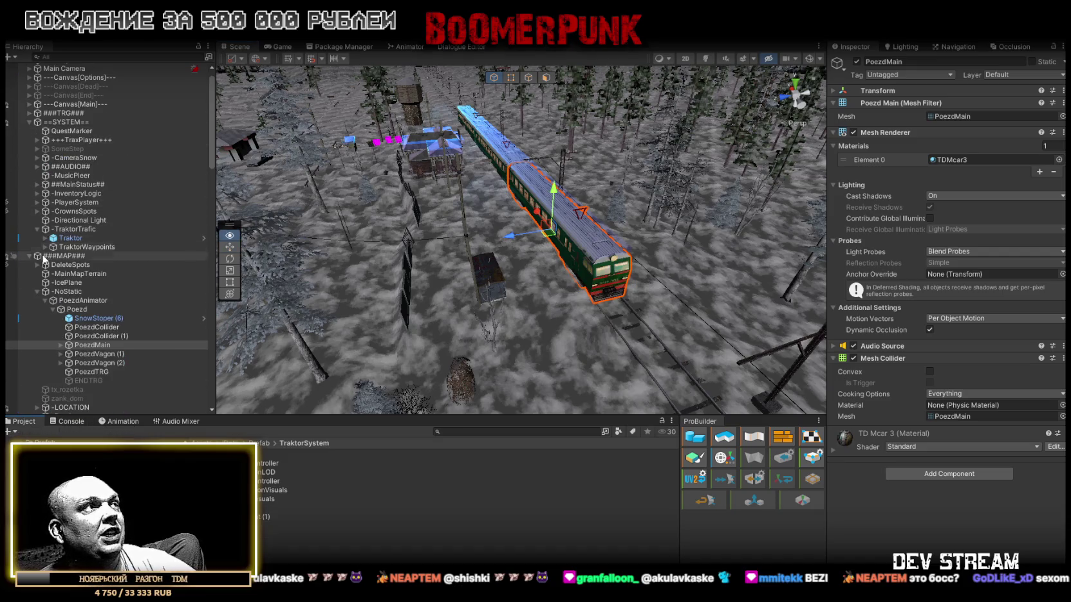
click(29, 256)
click(28, 255)
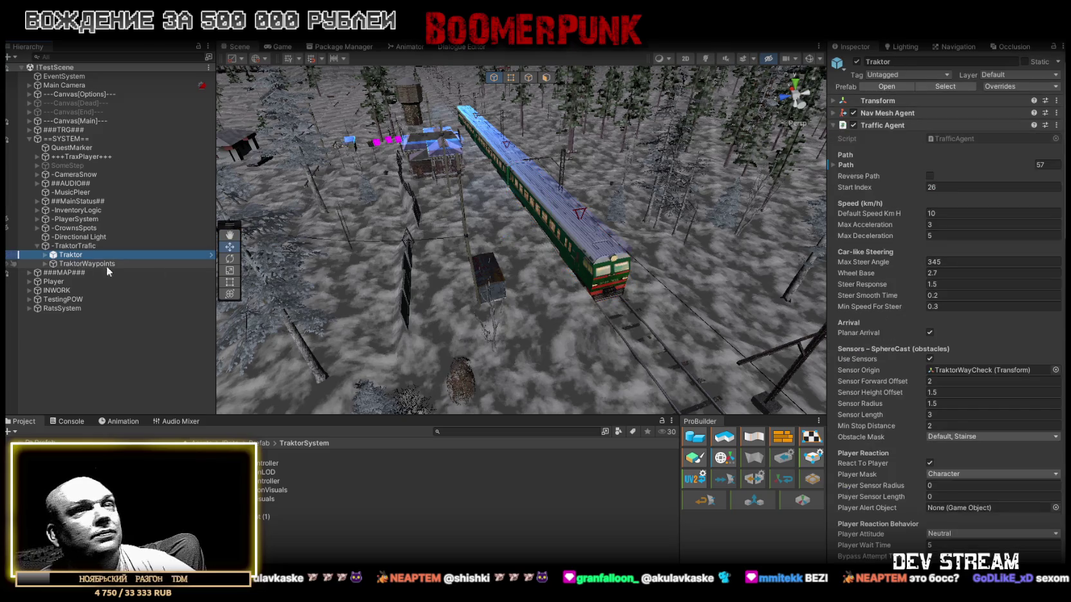
scroll(950, 302, down, 10)
scroll(950, 302, down, 3)
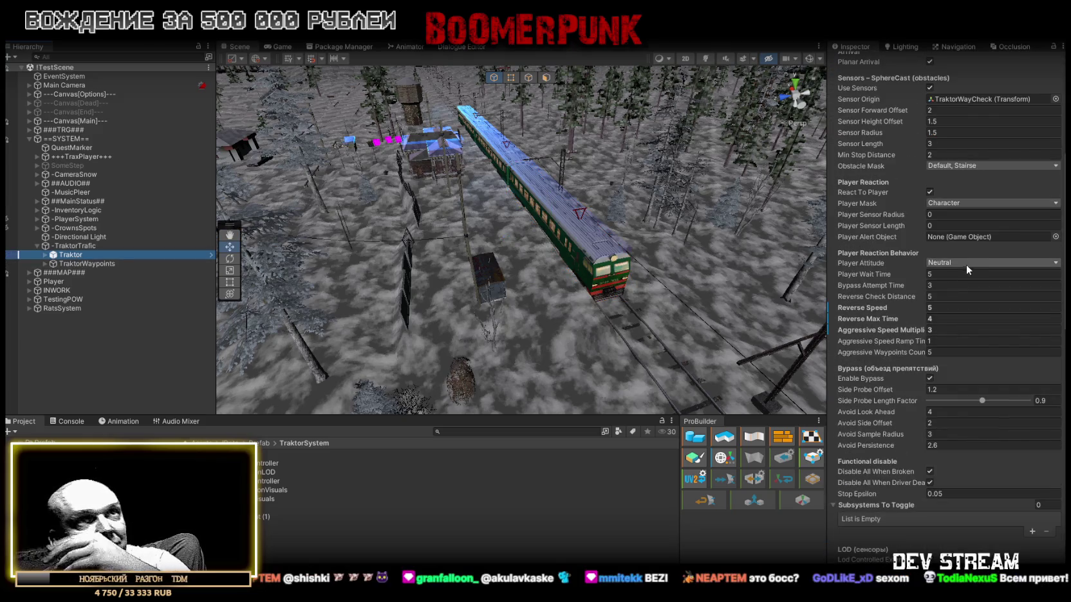
scroll(967, 283, down, 3)
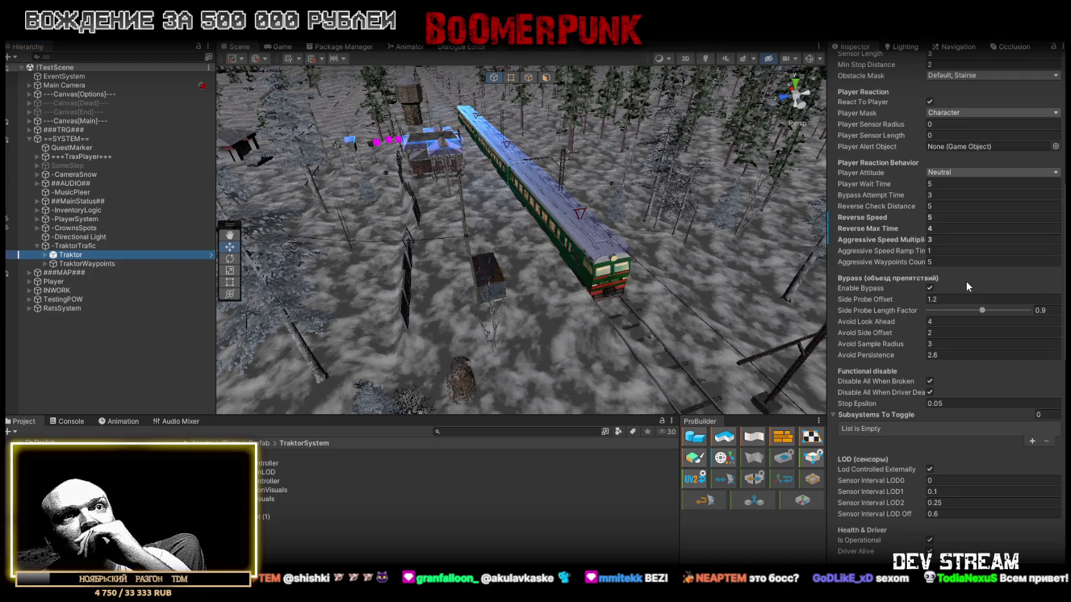
scroll(967, 281, down, 10)
scroll(964, 283, down, 10)
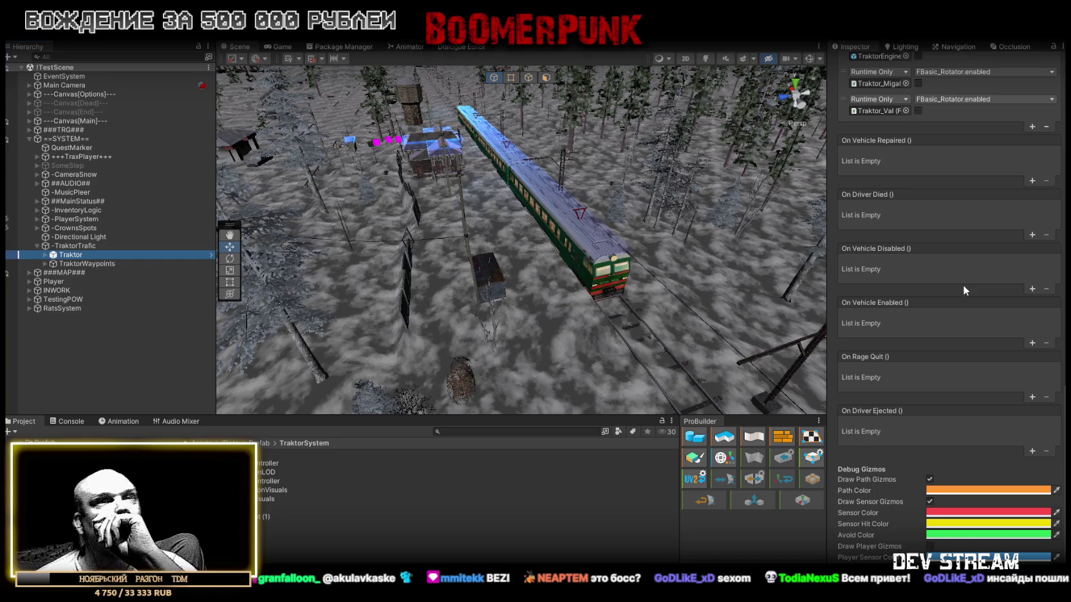
scroll(933, 393, down, 2)
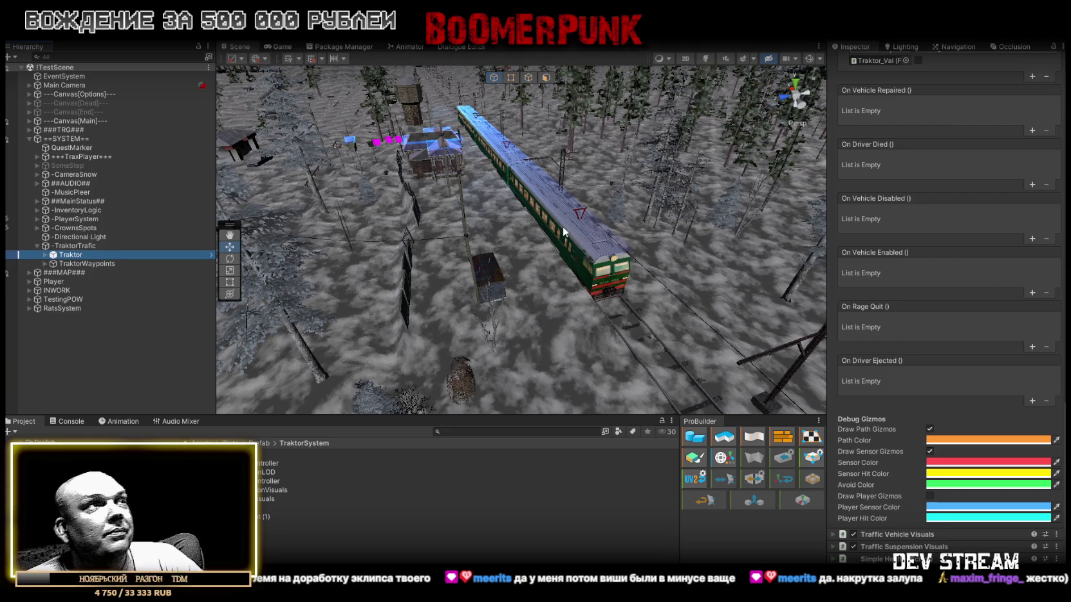
drag(556, 238, 527, 240)
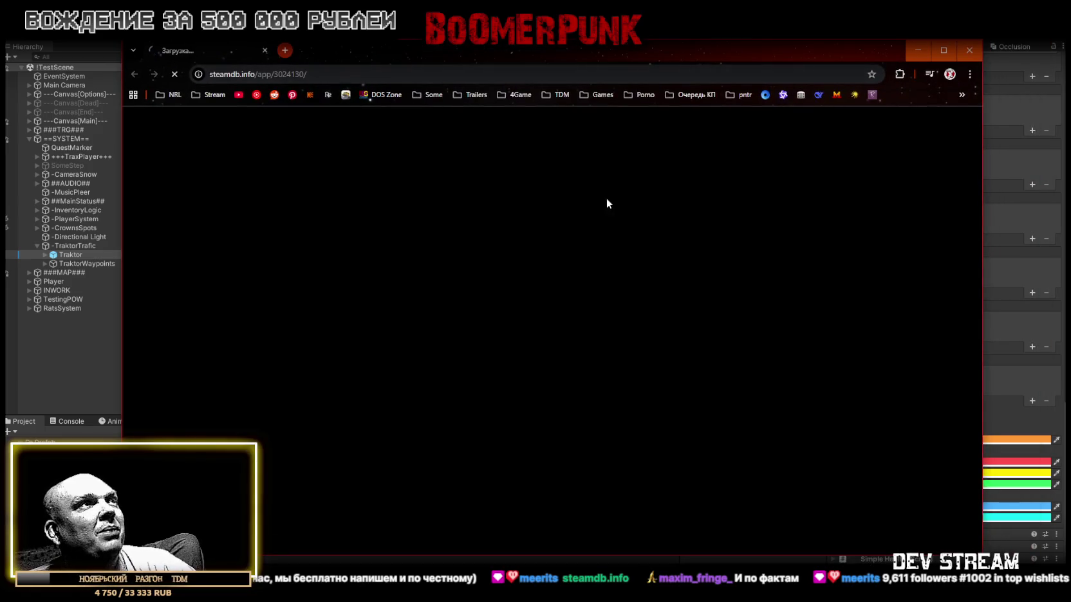
Step: Close the still-loading steamdb.info page in Chrome
click(265, 50)
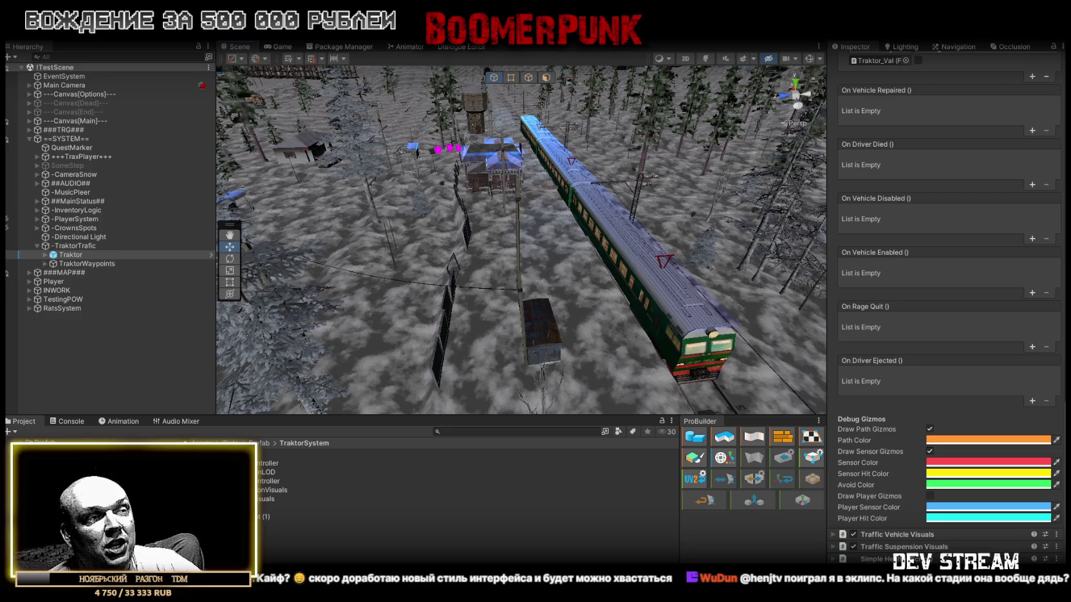
Step: Switch from the Unity Editor to the Steam library window
key(alt+Tab)
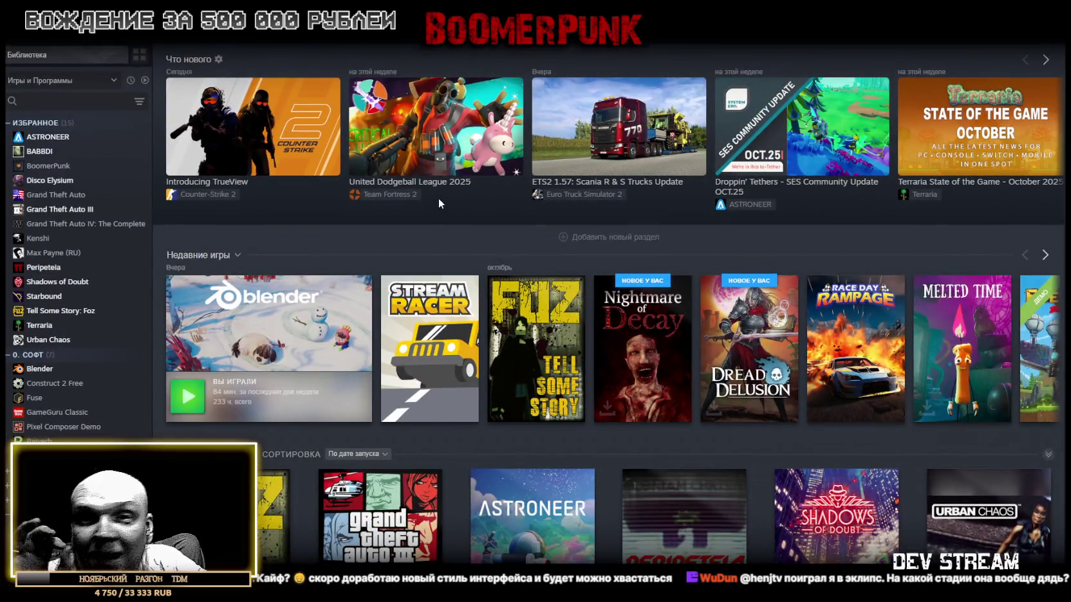
Step: Open Tell Some Story: Foz from the library, go to its store page, and scroll to the reviews
scroll(535, 232, down, 2)
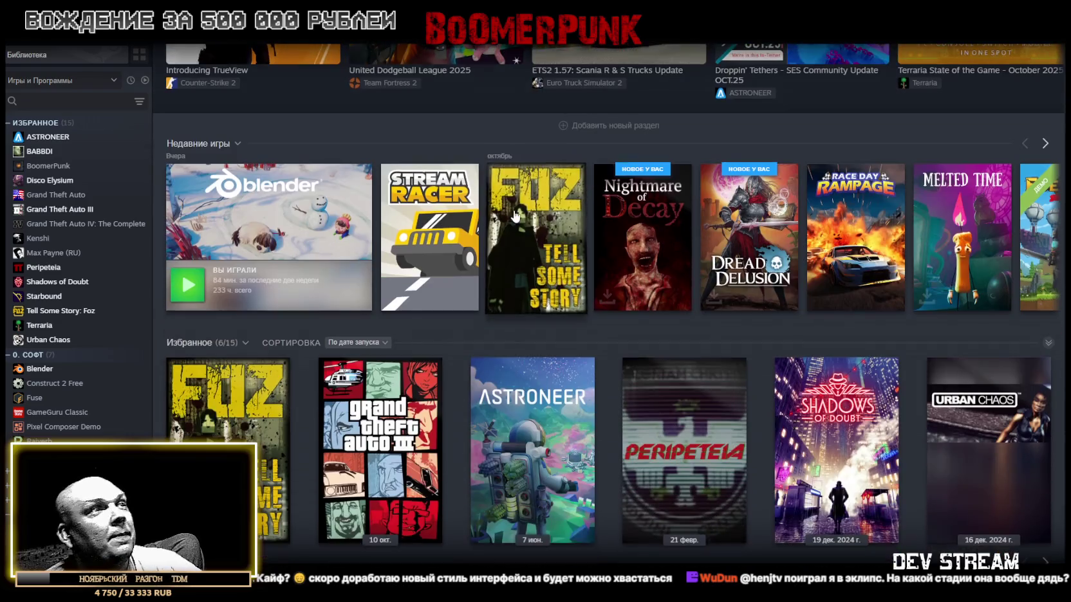
click(535, 232)
click(226, 288)
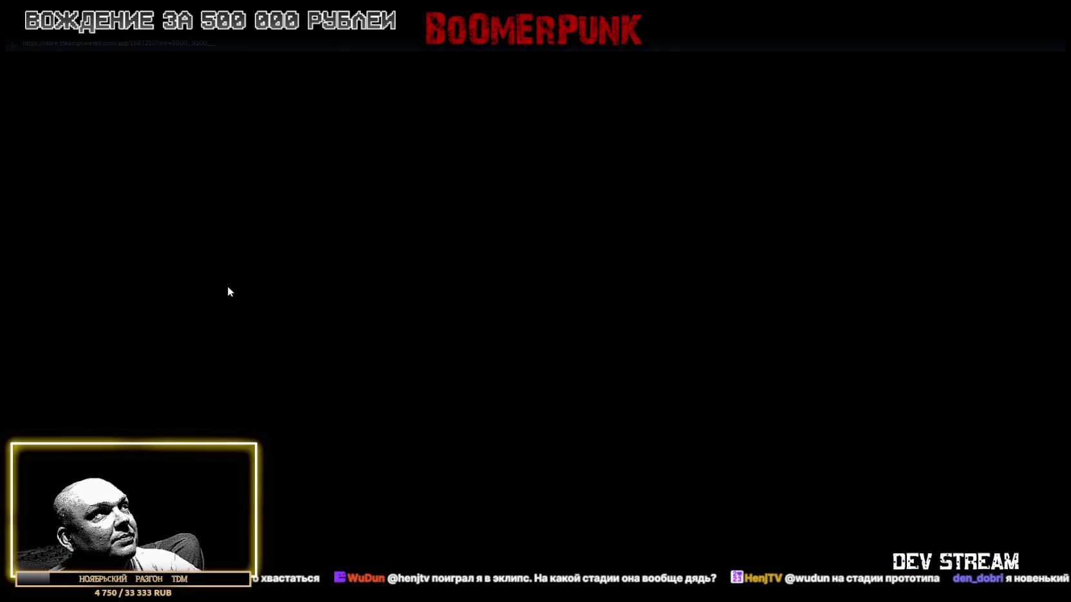
scroll(689, 270, down, 12)
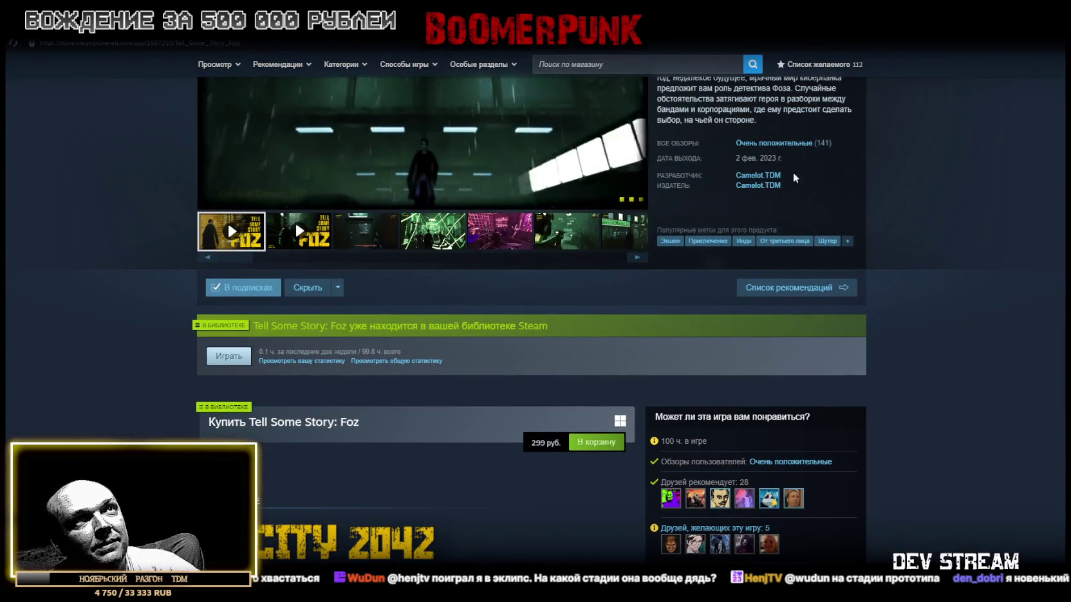
scroll(624, 193, down, 3)
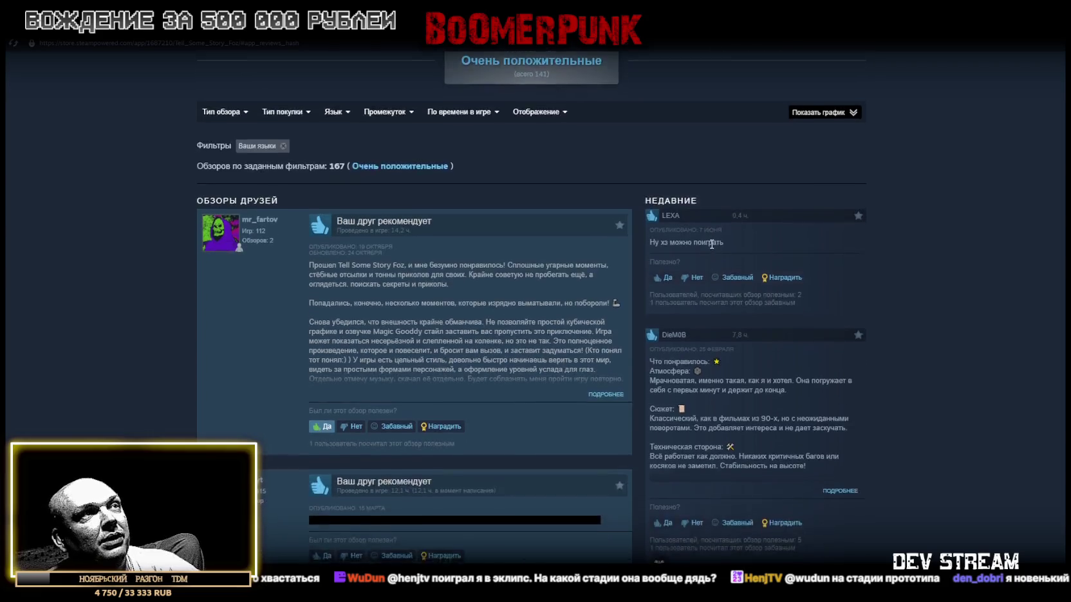
mouse_move(620, 117)
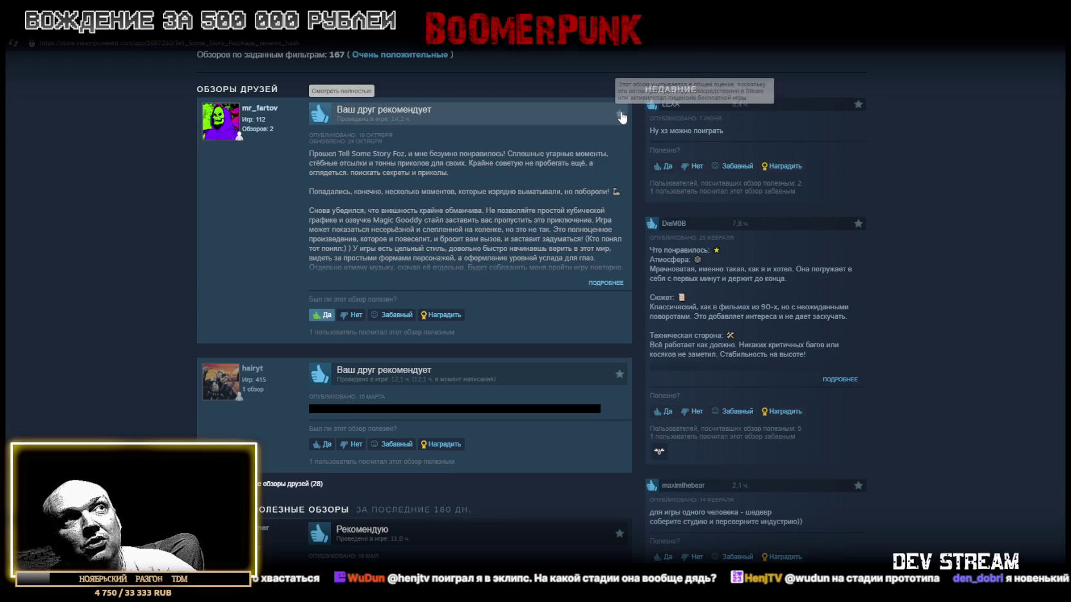
scroll(905, 352, down, 10)
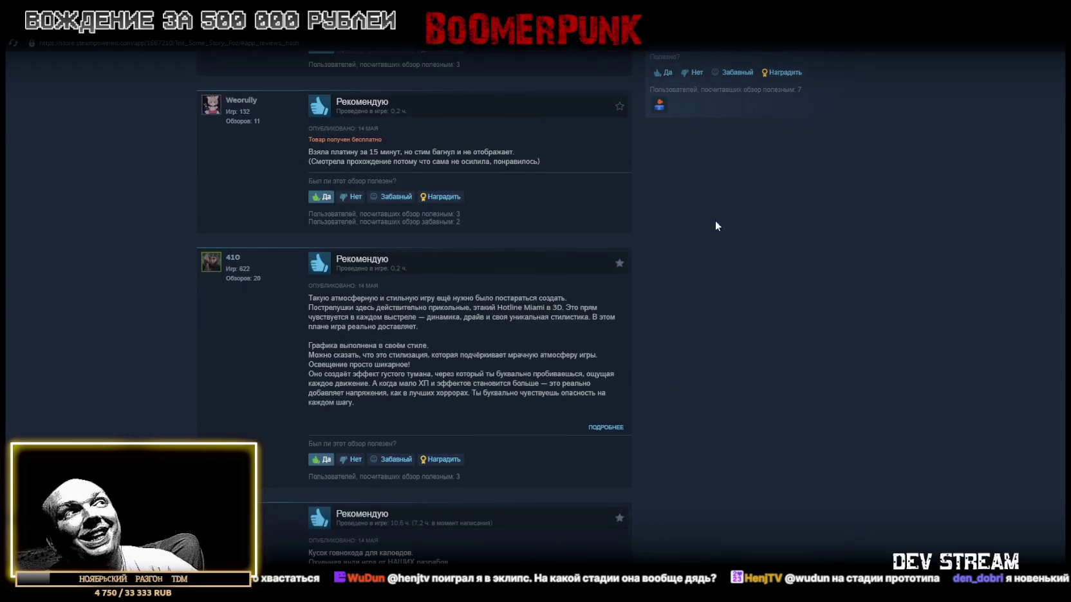
scroll(716, 225, up, 1)
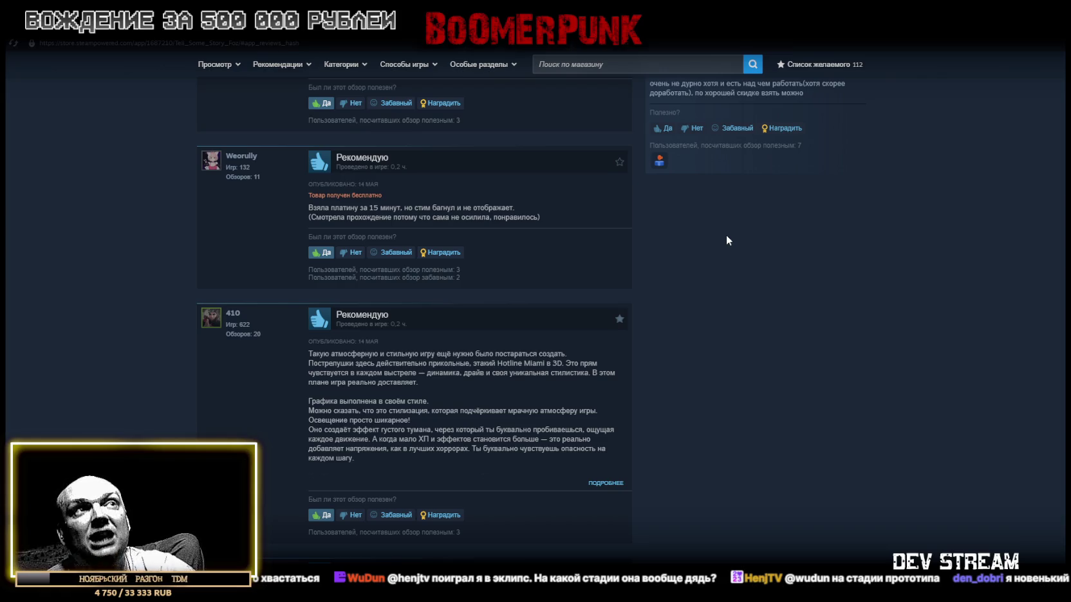
mouse_move(619, 169)
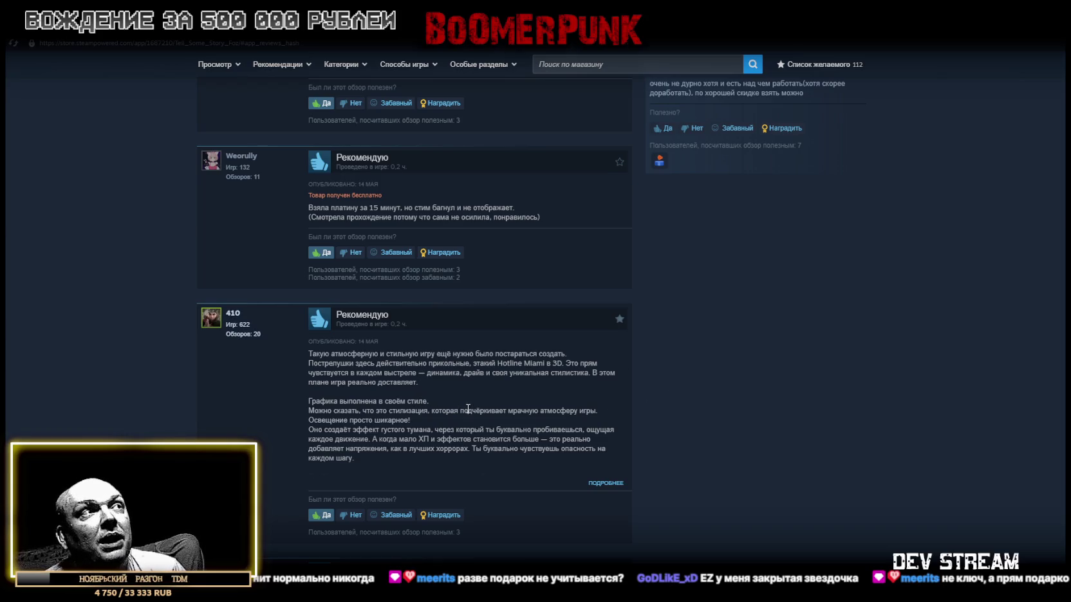
mouse_move(619, 321)
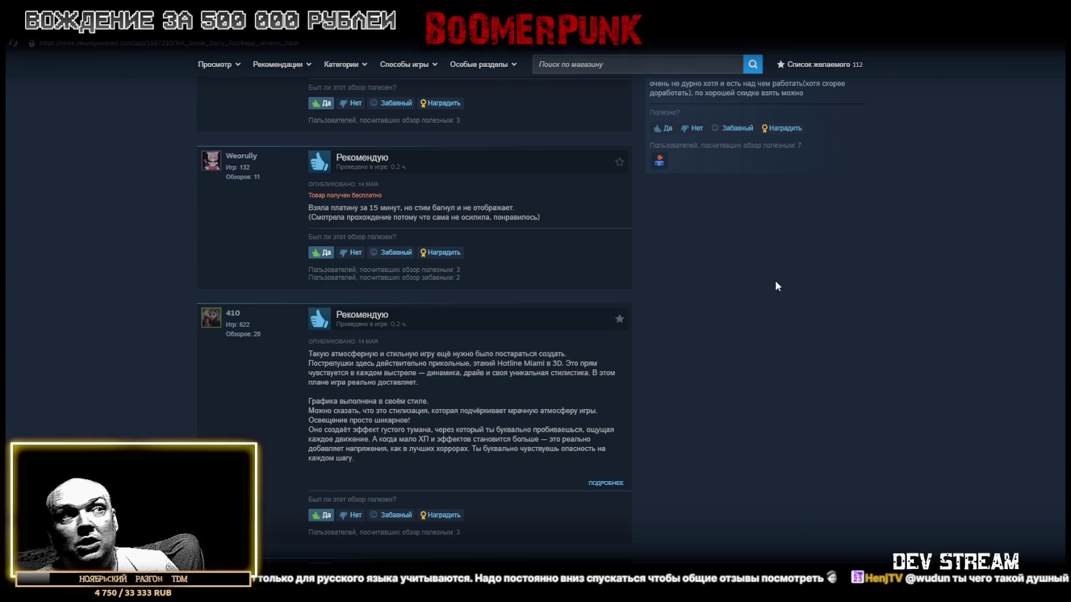
scroll(776, 284, down, 3)
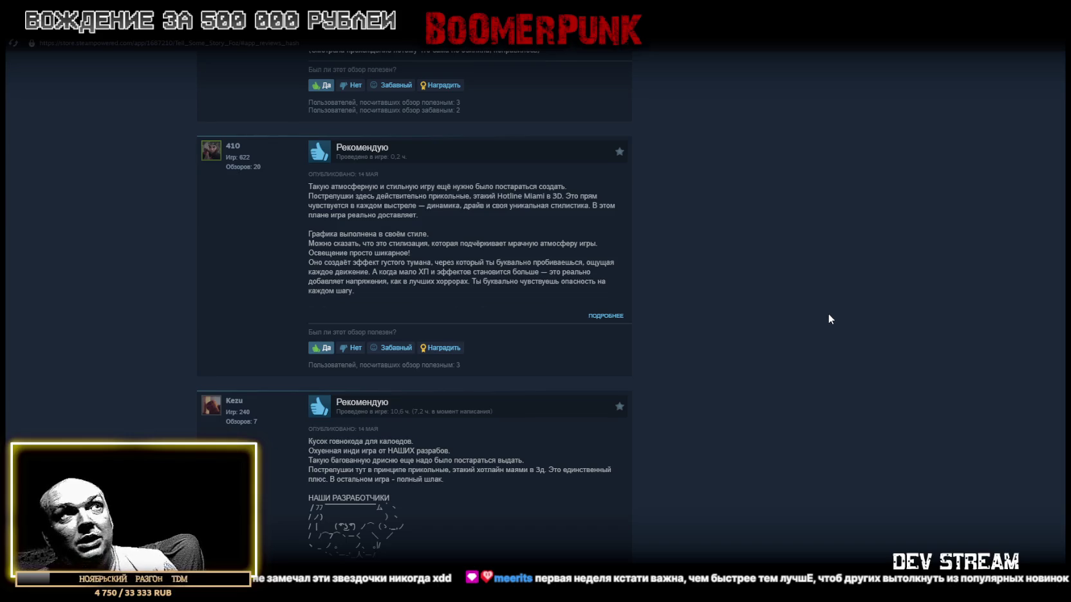
scroll(835, 312, up, 2)
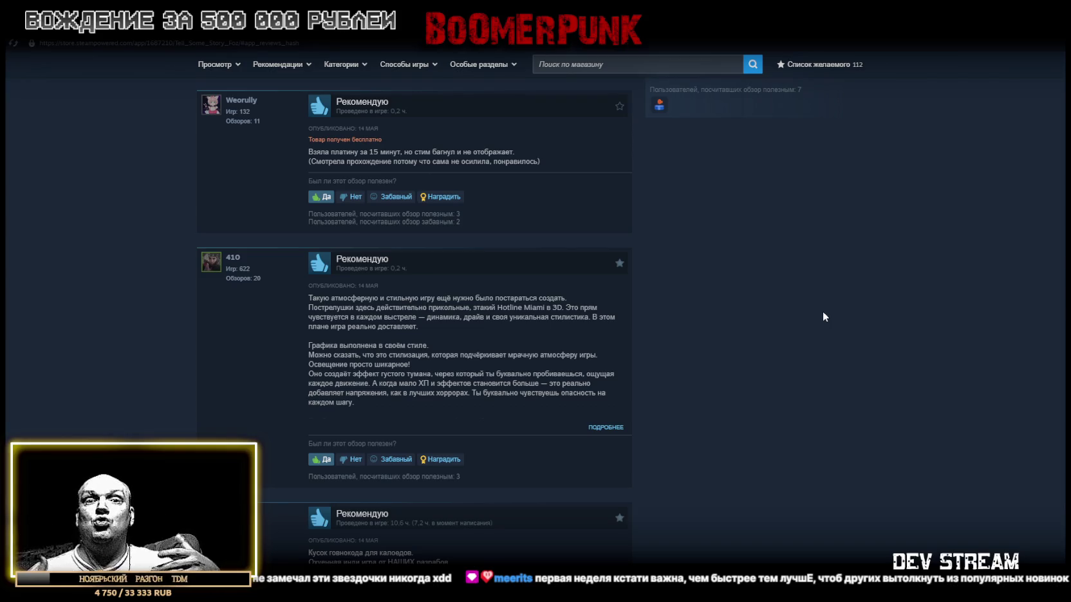
scroll(803, 306, up, 10)
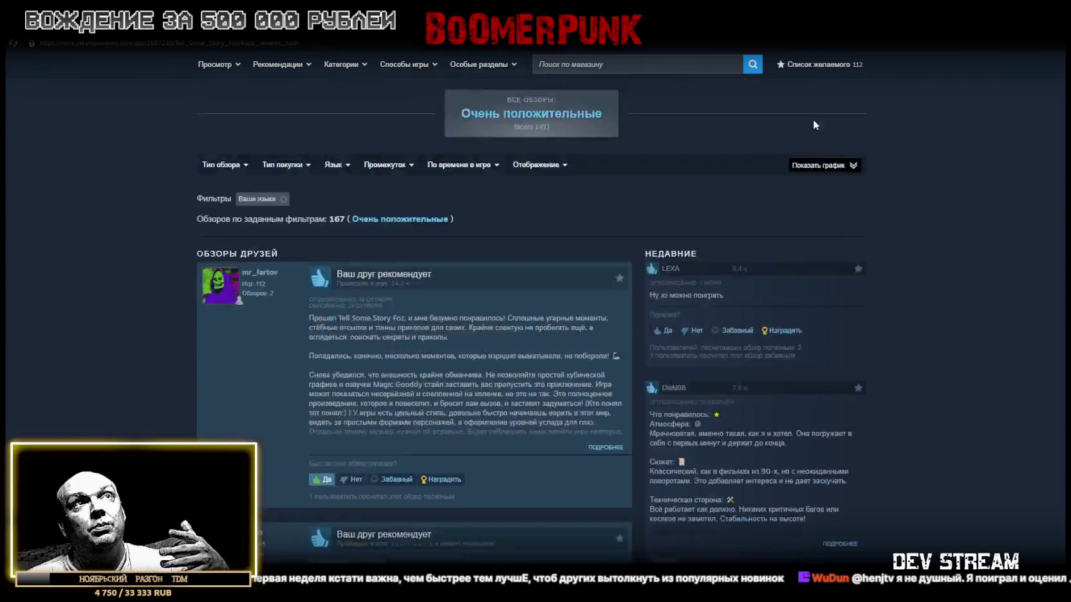
drag(658, 10, 653, 130)
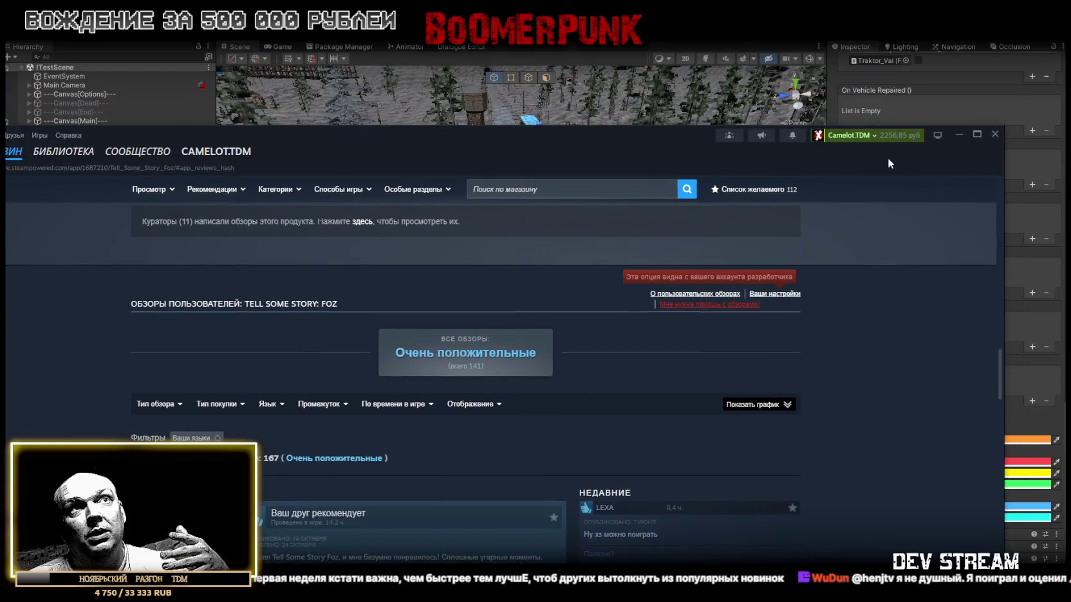
Step: Maximize Steam, go to the store front, and open the PEAK card from the recommendations
click(977, 134)
click(55, 51)
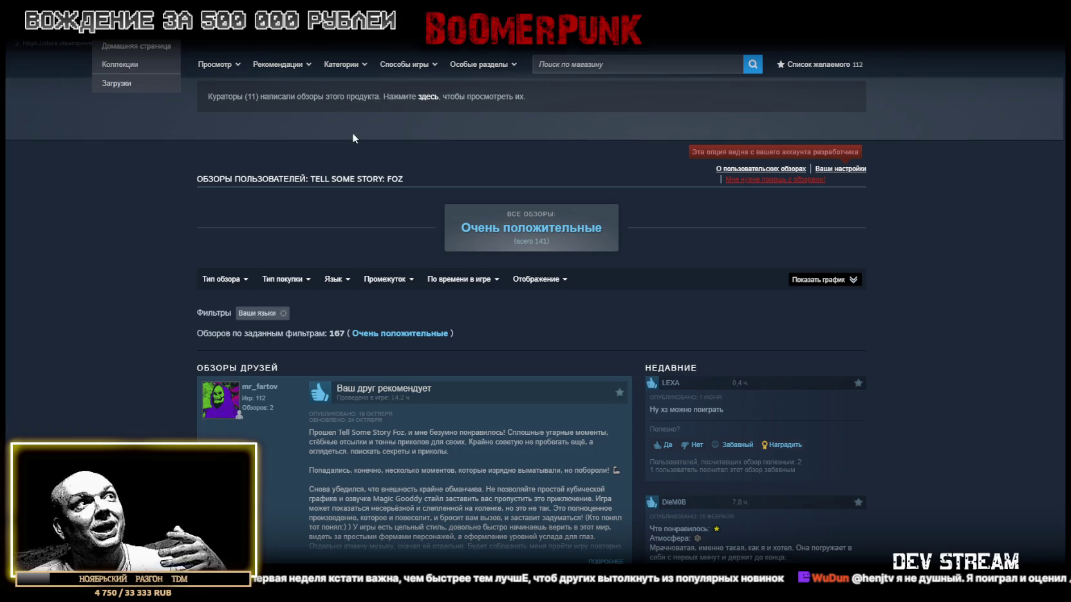
scroll(533, 272, down, 5)
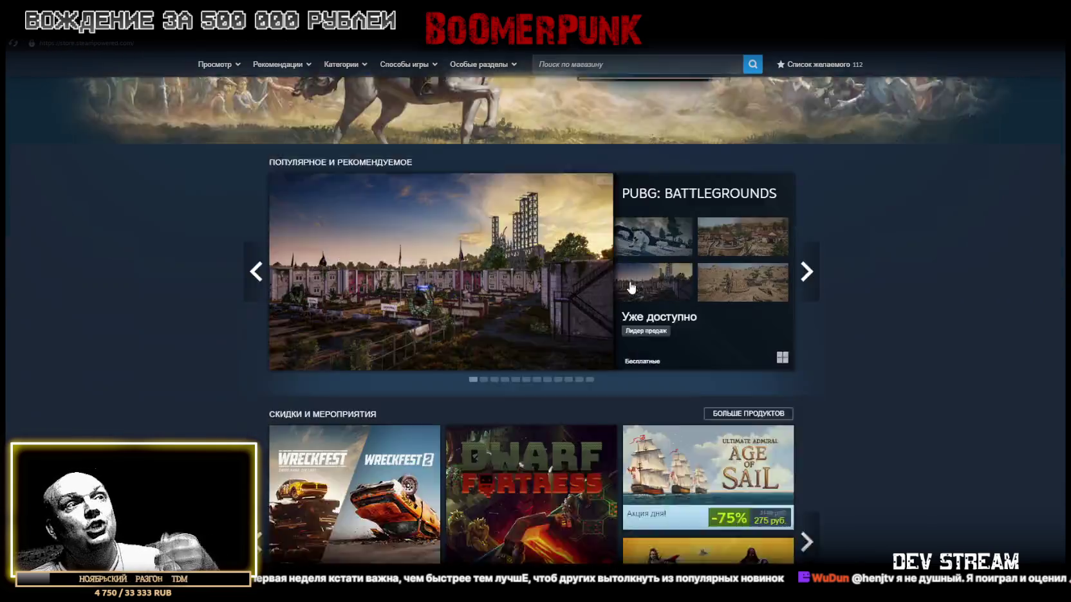
mouse_move(532, 273)
scroll(532, 273, down, 9)
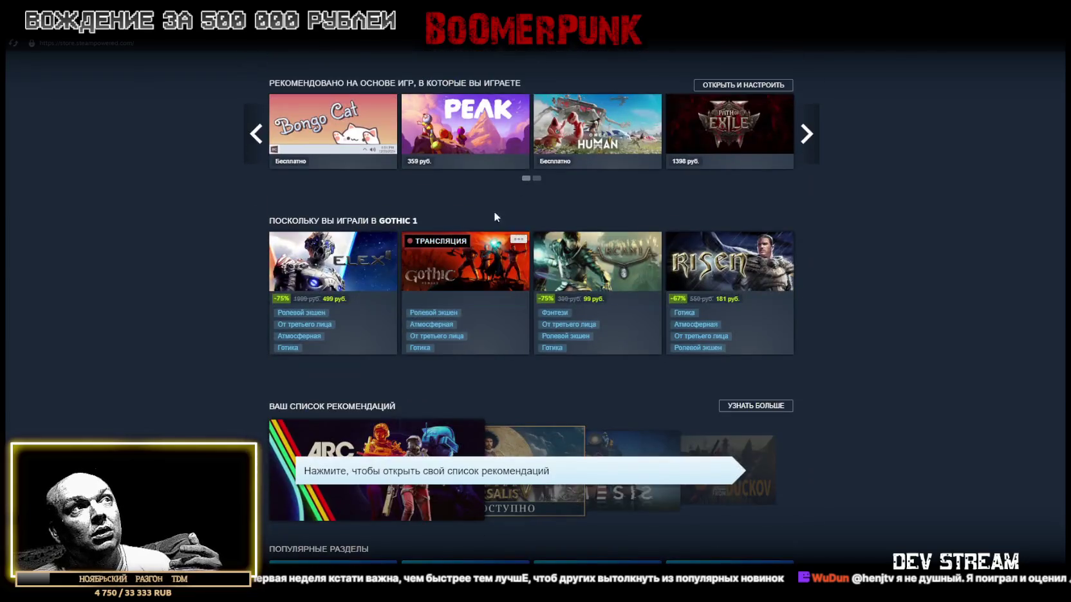
click(613, 280)
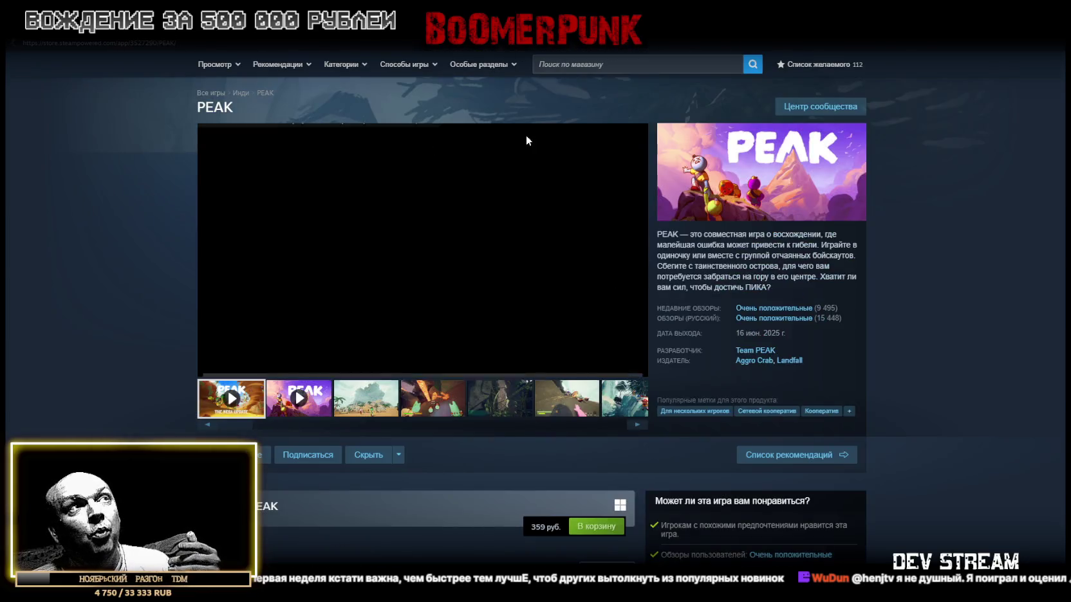
Step: Scroll the PEAK store page to its 16 June 2025 release date and 359 rub. price
scroll(359, 262, down, 5)
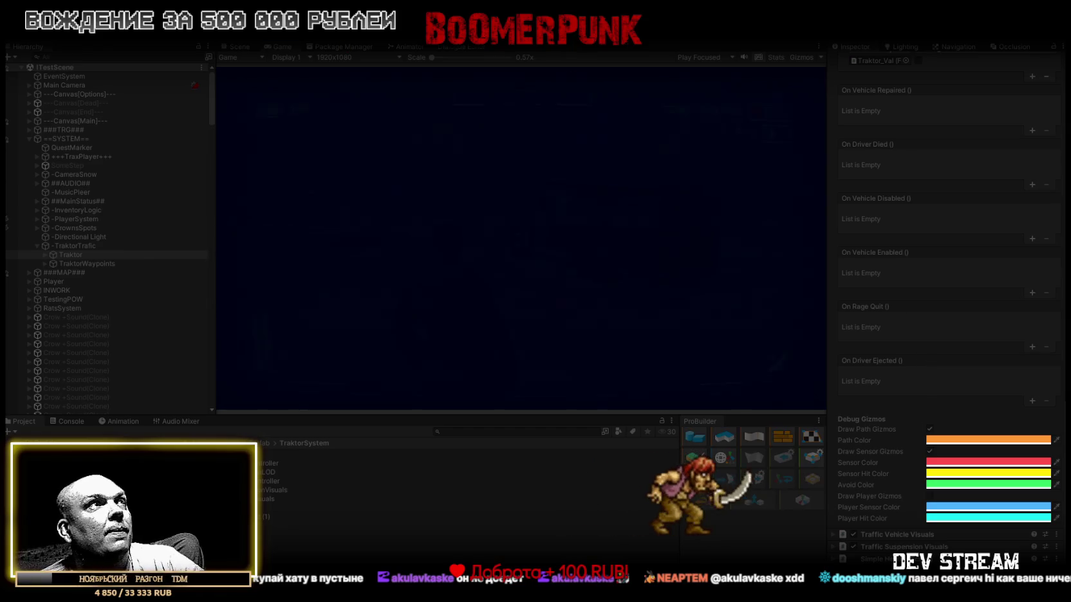
Step: Maximize the Game view and walk the character forward through the snow toward the sheds
double_click(285, 47)
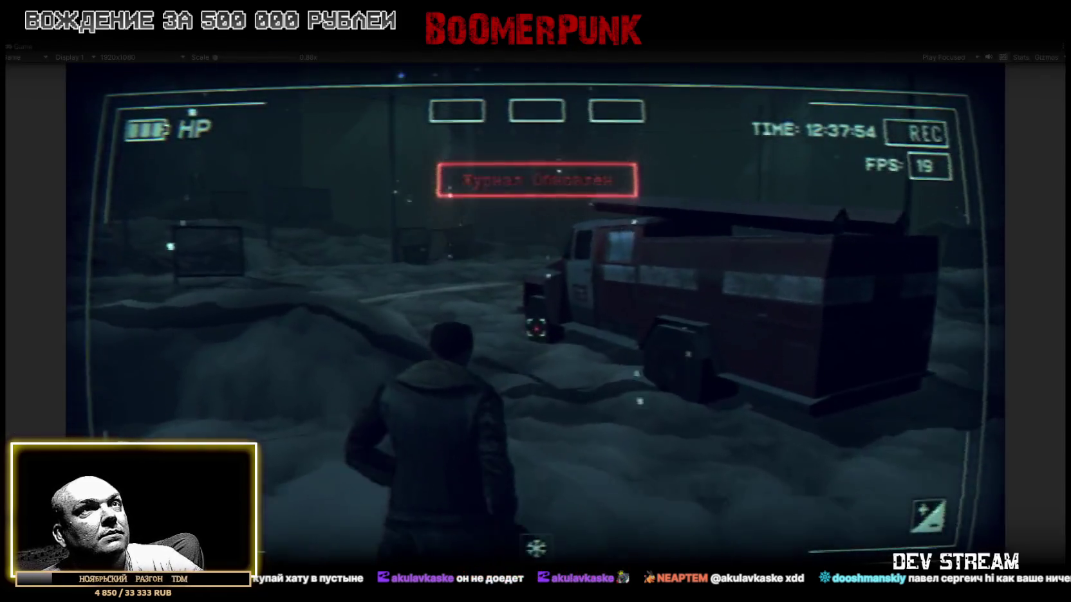
key(w)
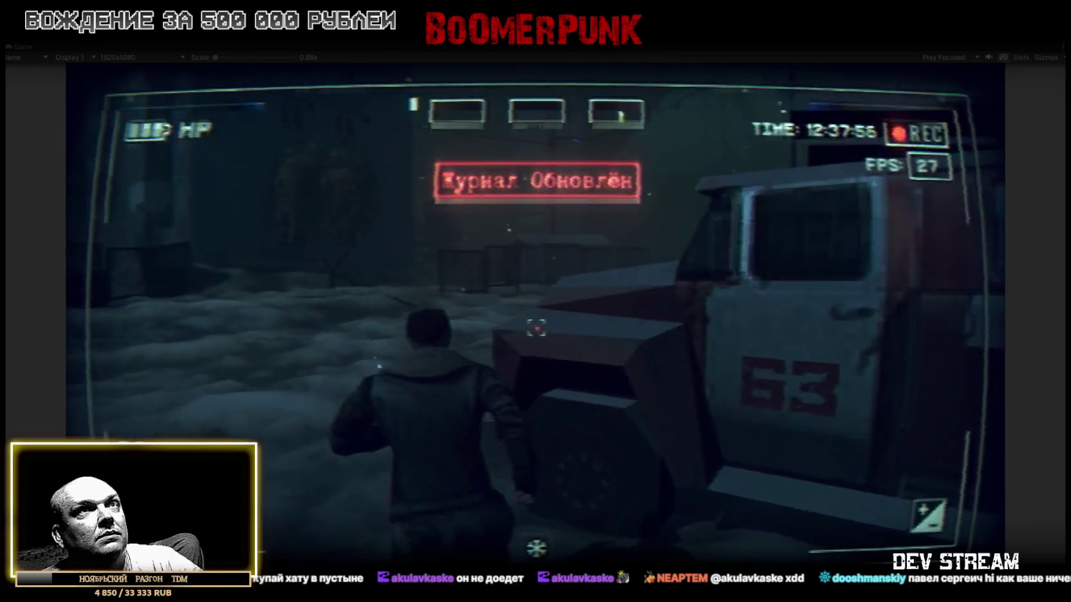
key(w)
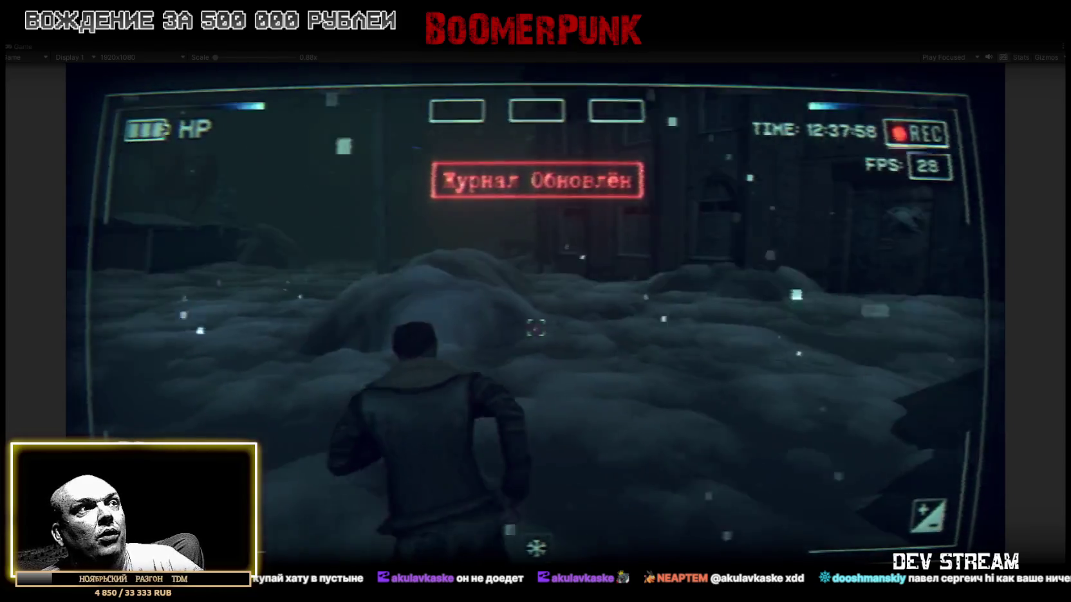
key(w)
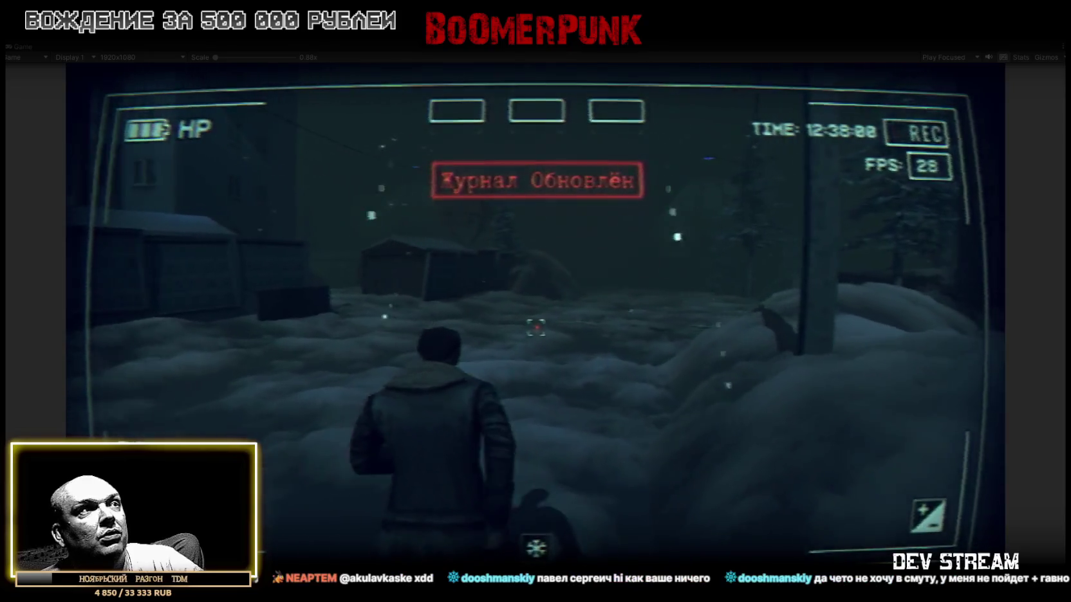
key(w)
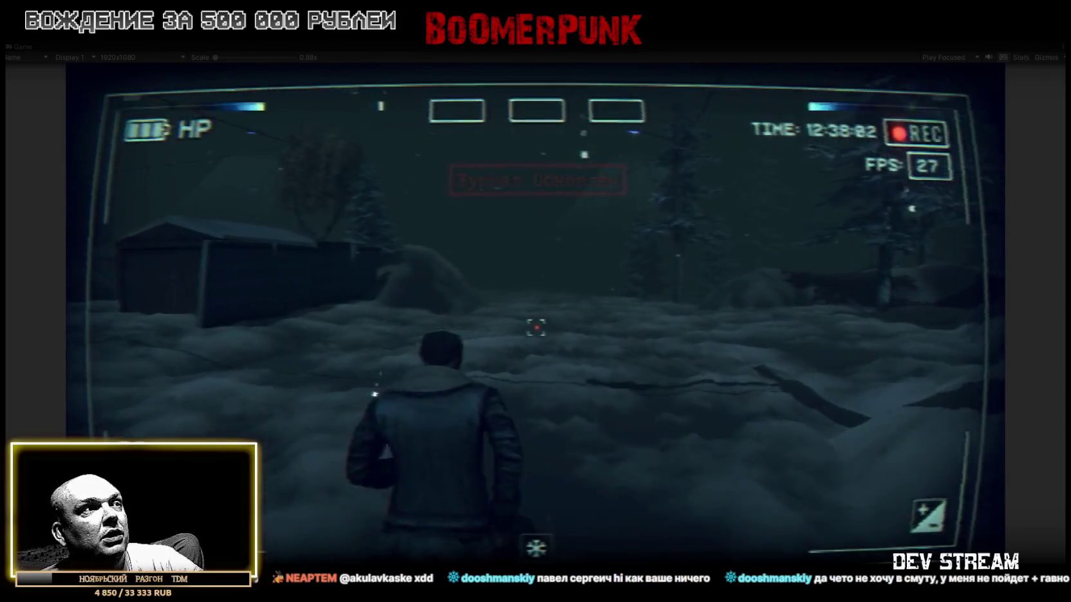
key(w)
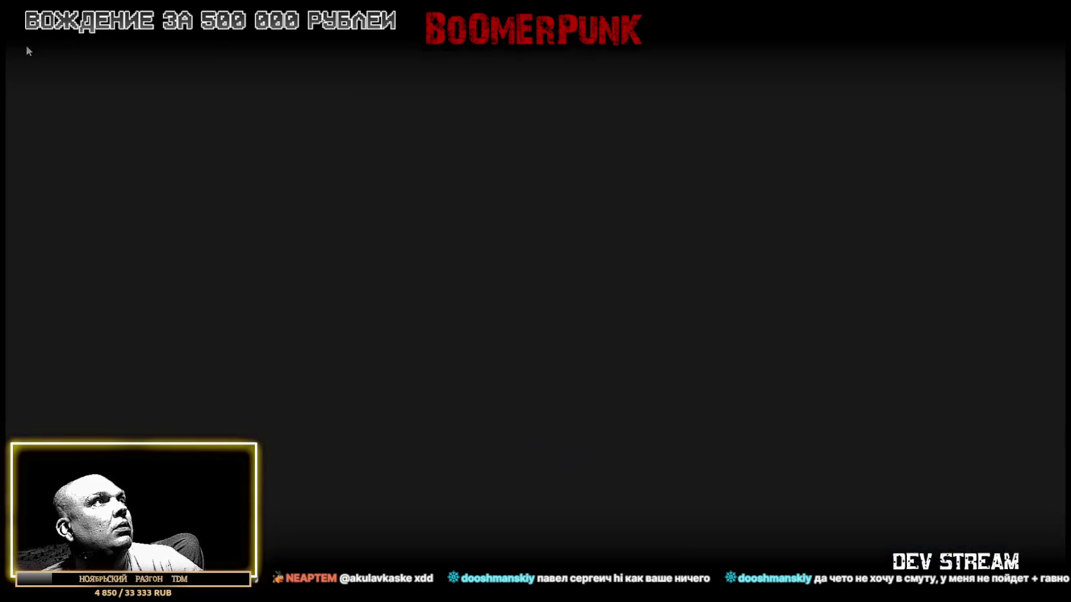
Step: Restore the editor layout to check the Console log, then re-maximize the game and keep walking
double_click(25, 45)
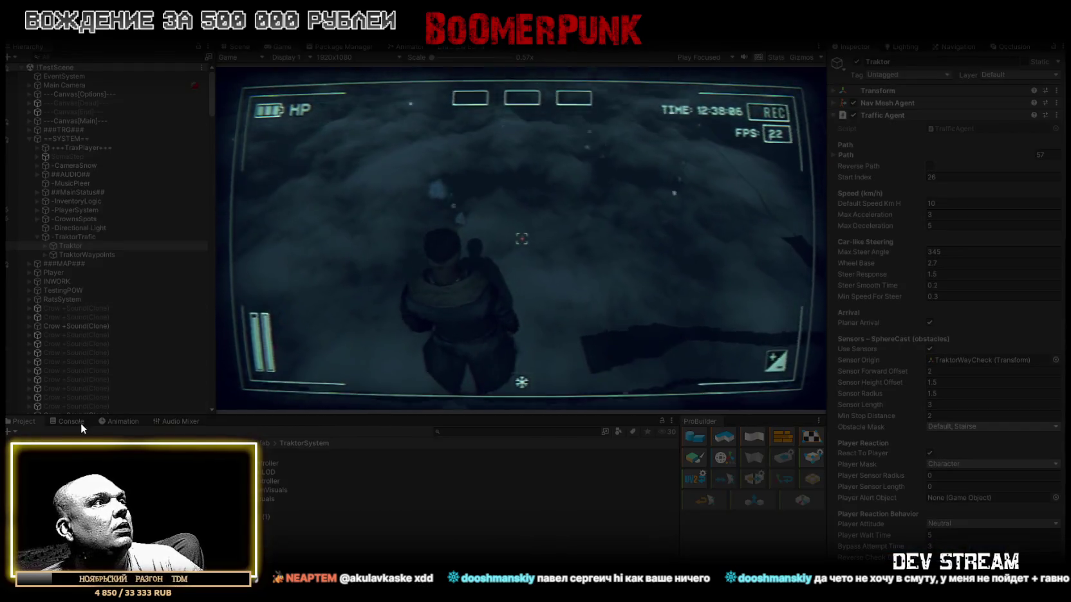
click(71, 421)
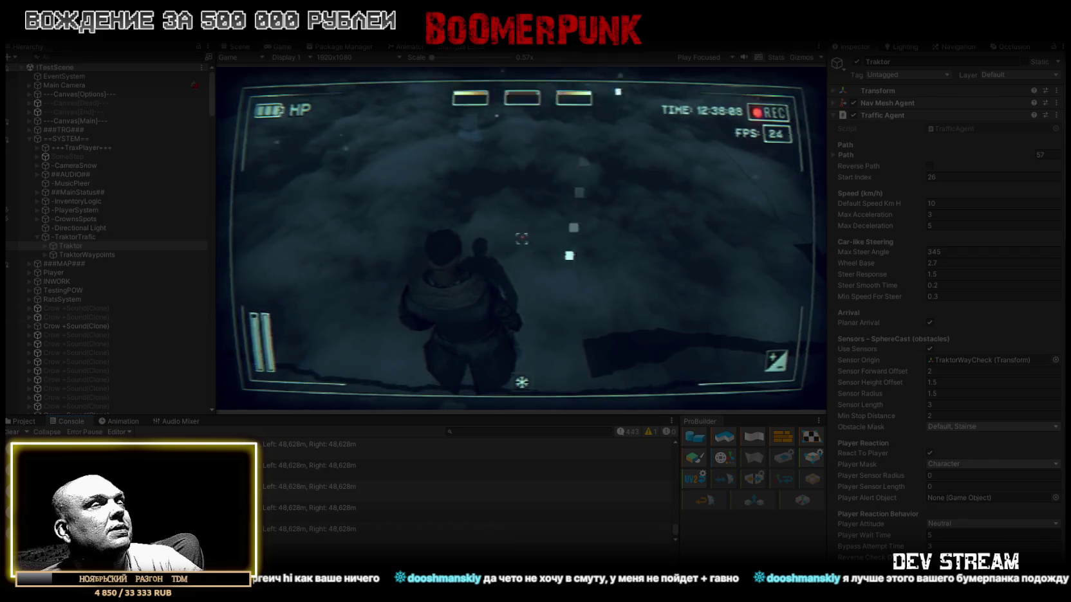
double_click(281, 47)
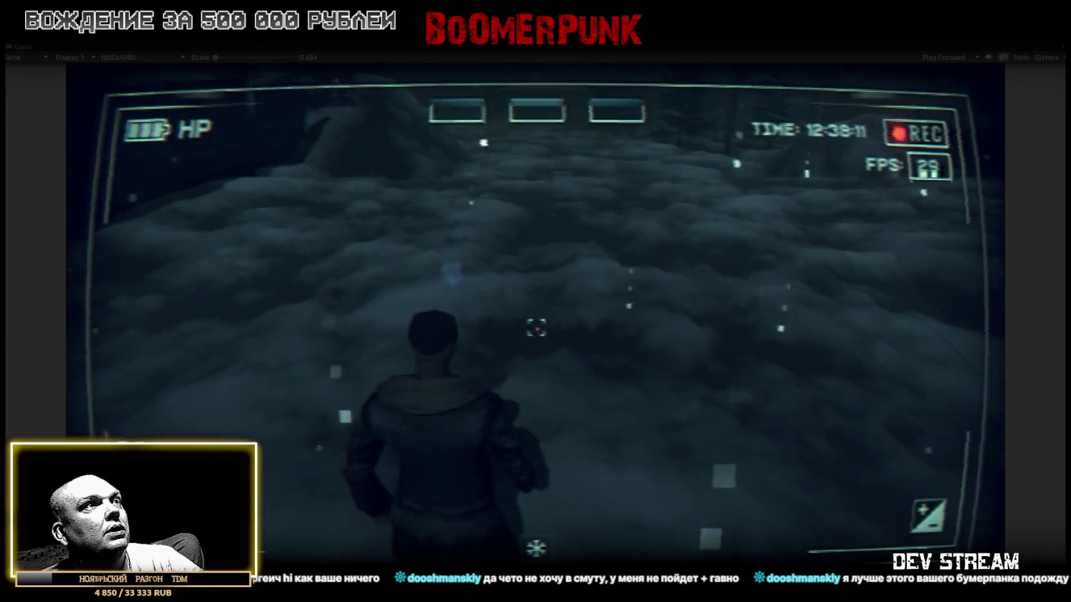
key(w)
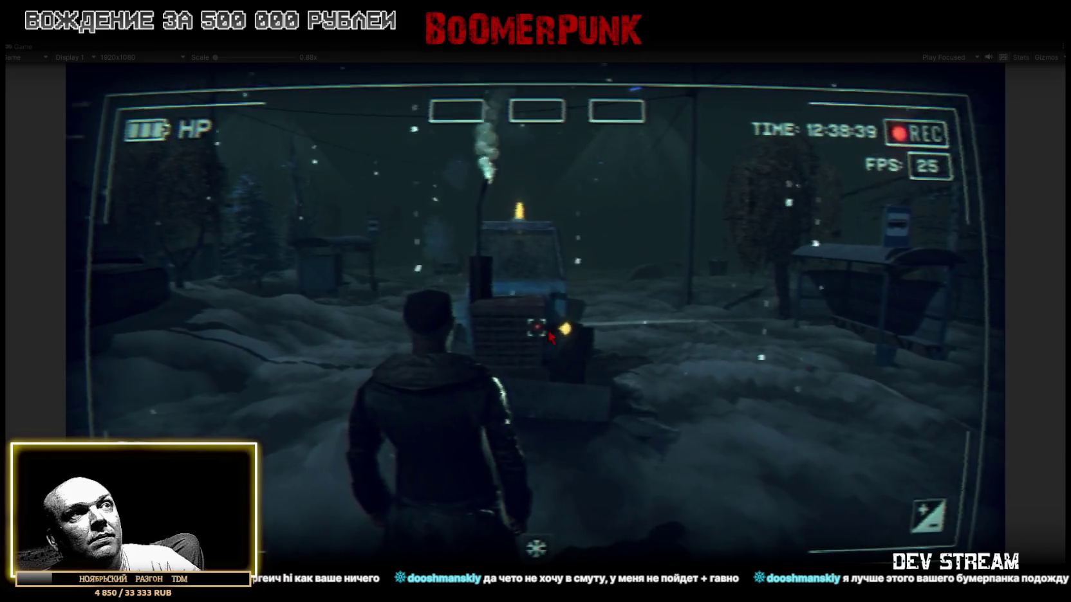
Step: Restore the full editor layout, clear the Console log, and select the tractor's Player Wait Time field
double_click(24, 47)
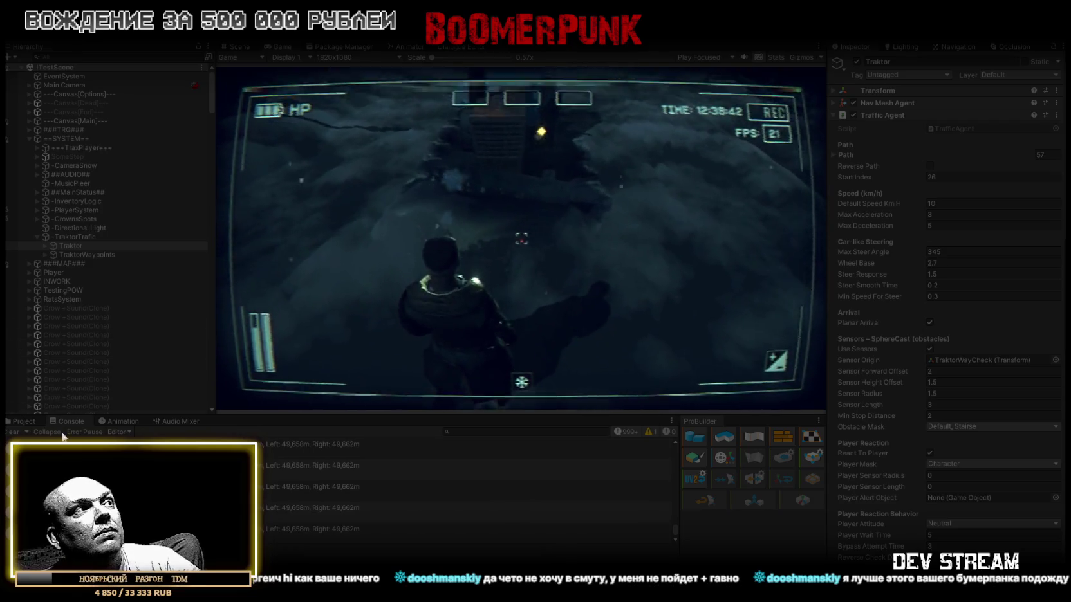
click(627, 431)
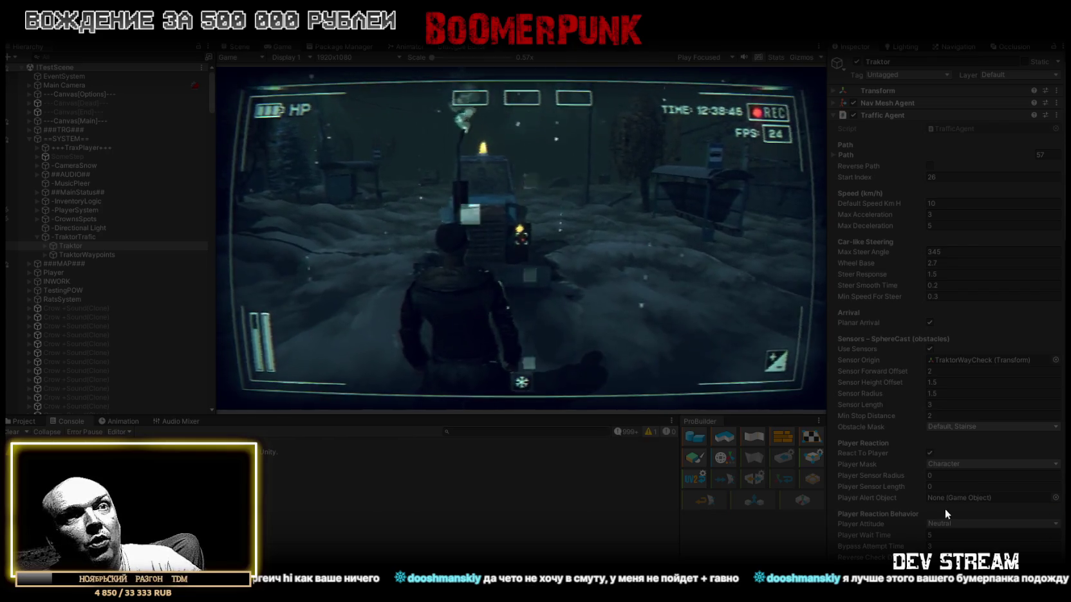
scroll(945, 508, down, 5)
click(947, 417)
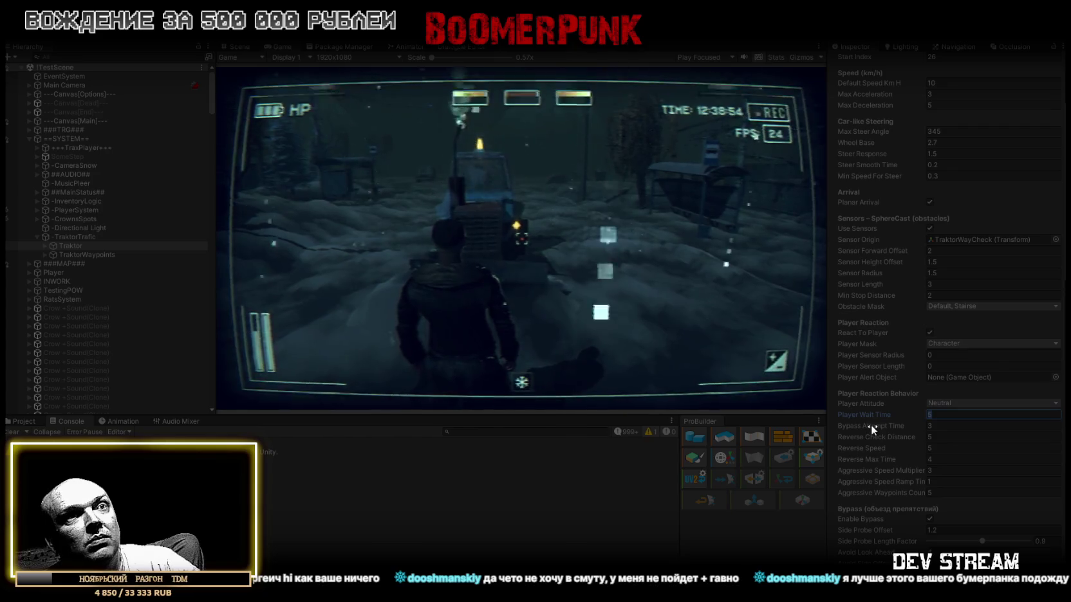
Step: Try the tractor's Player Attitude as Friendly, then set it to Aggressive
click(961, 406)
click(959, 418)
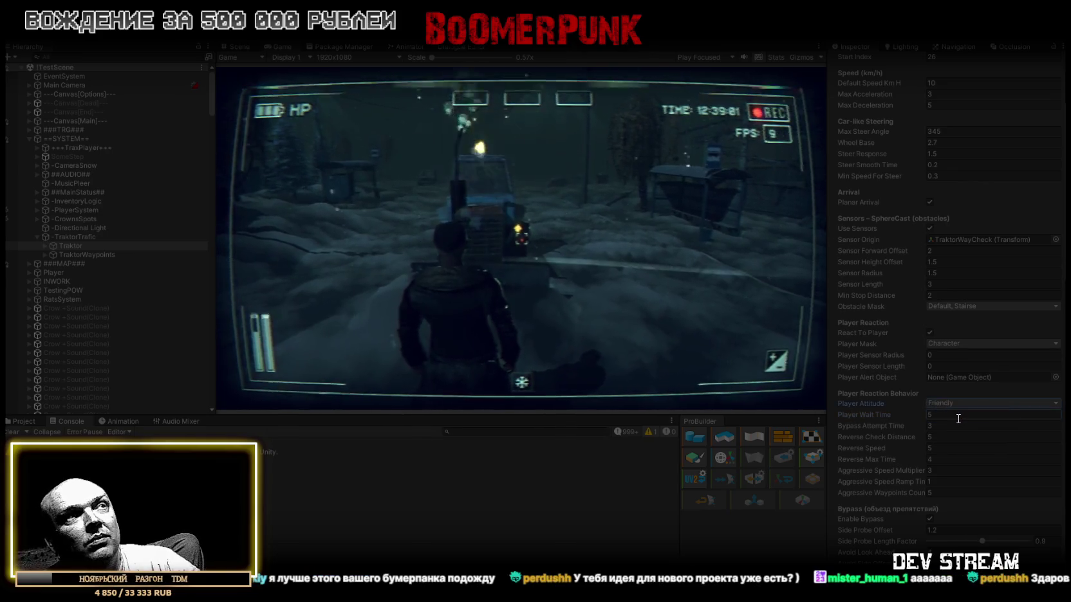
click(959, 404)
click(964, 439)
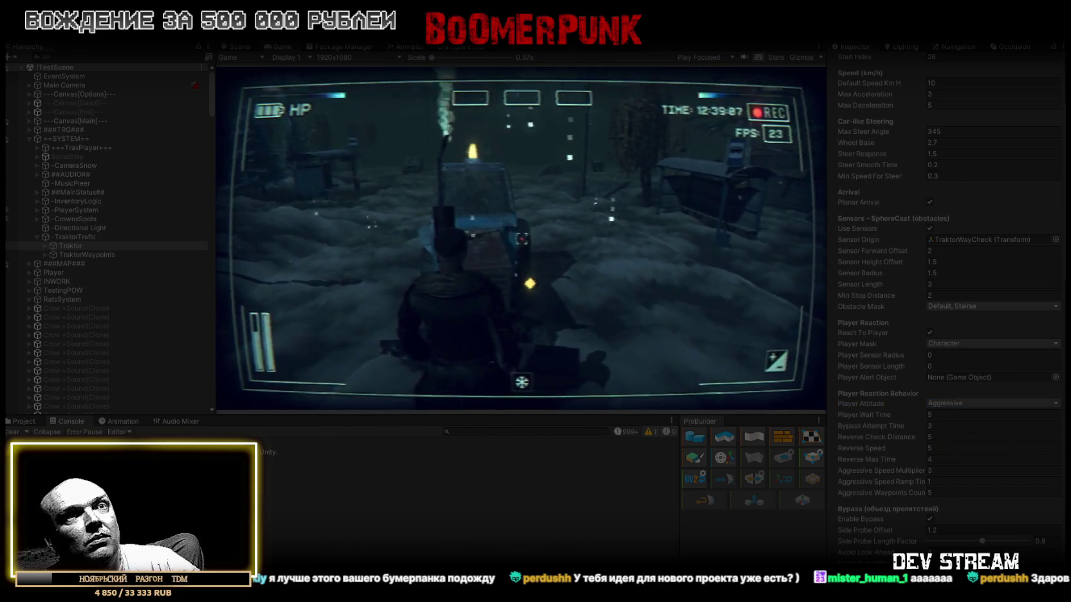
click(950, 403)
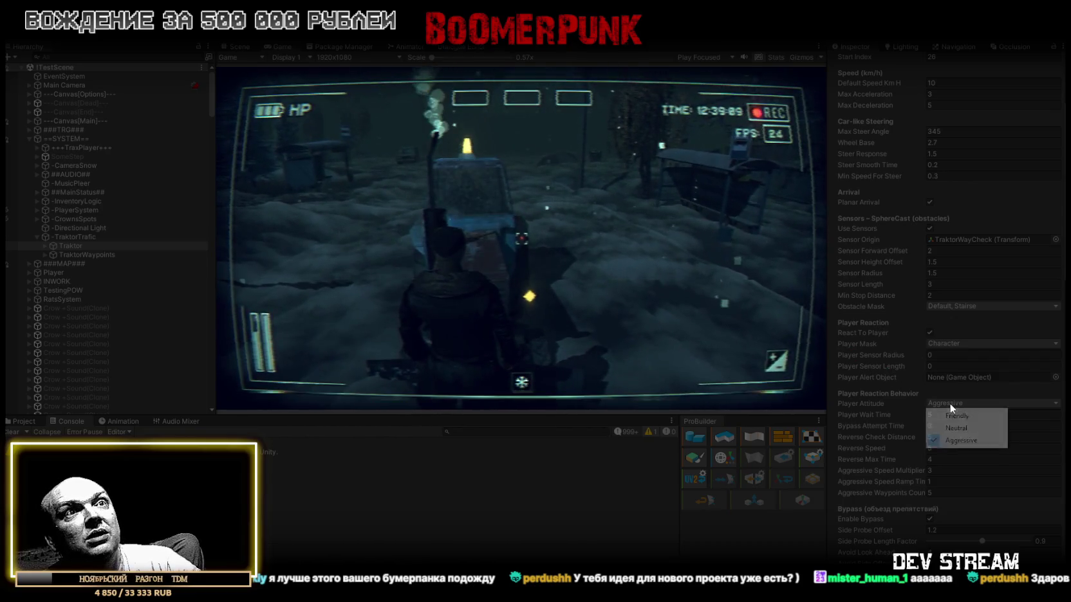
click(960, 440)
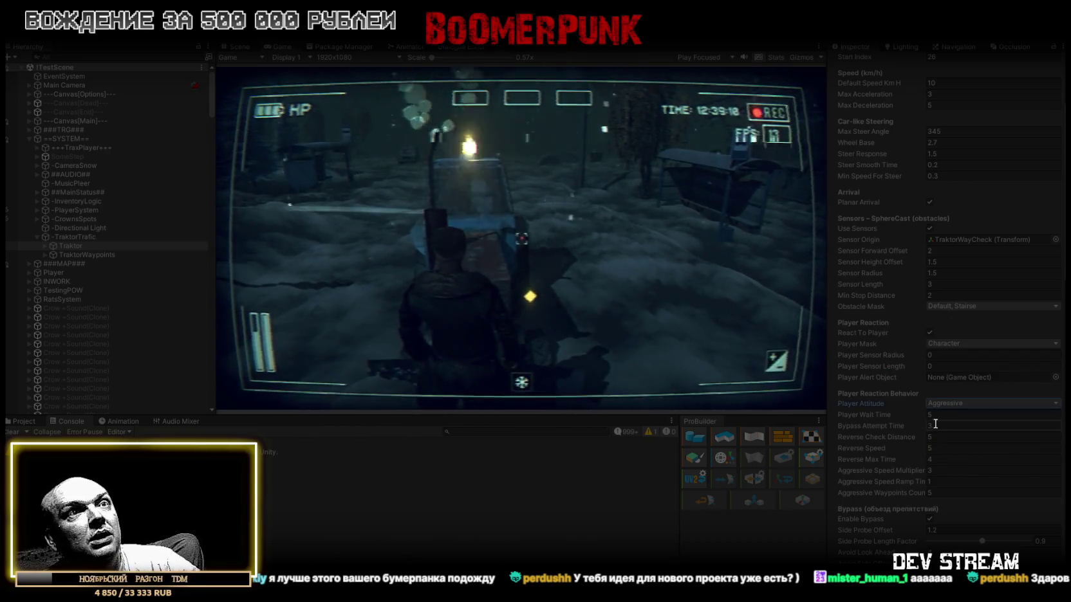
Step: Switch Player Attitude to Neutral, then back to Aggressive, and refocus the editor
scroll(957, 390, up, 1)
scroll(957, 386, down, 10)
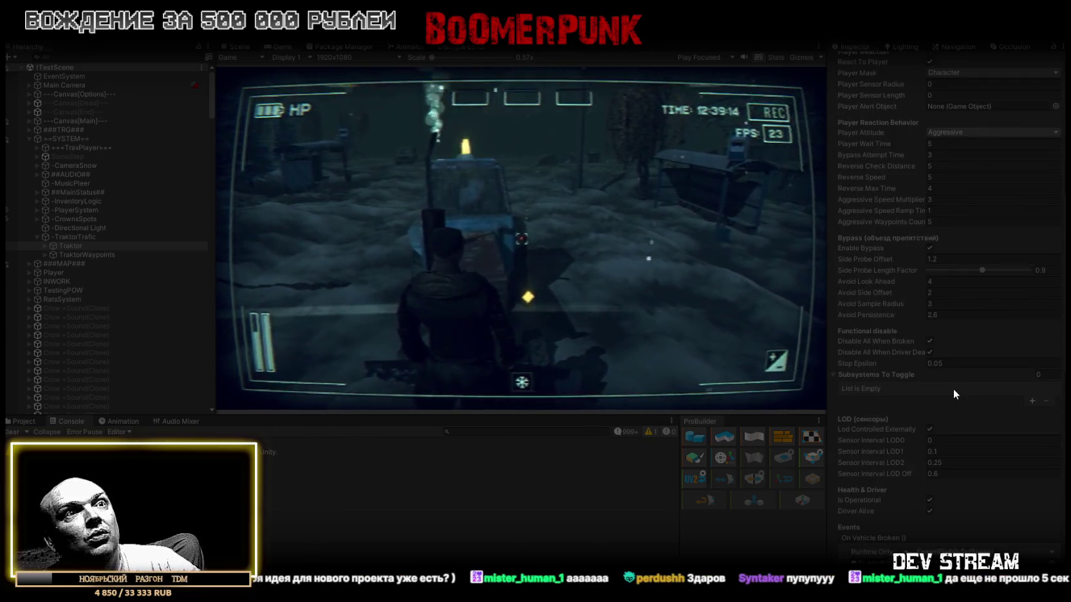
scroll(953, 387, up, 7)
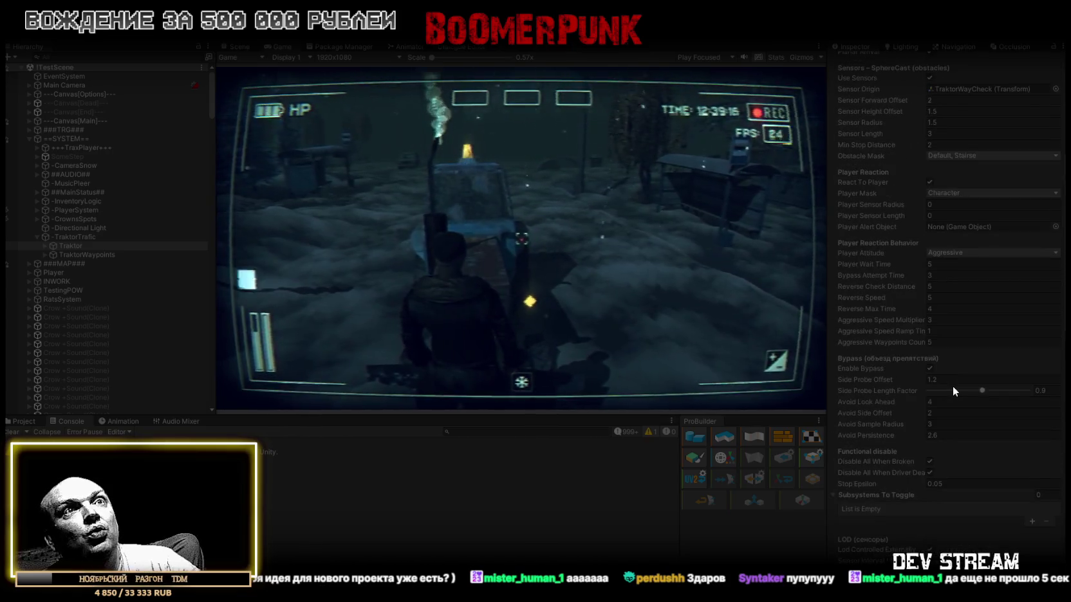
click(966, 345)
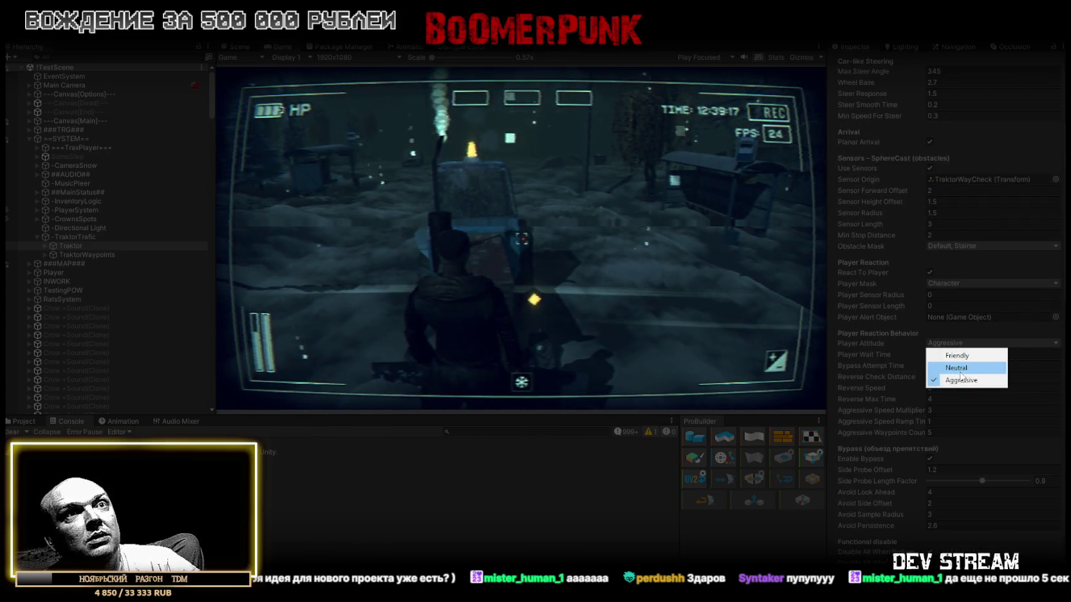
click(961, 371)
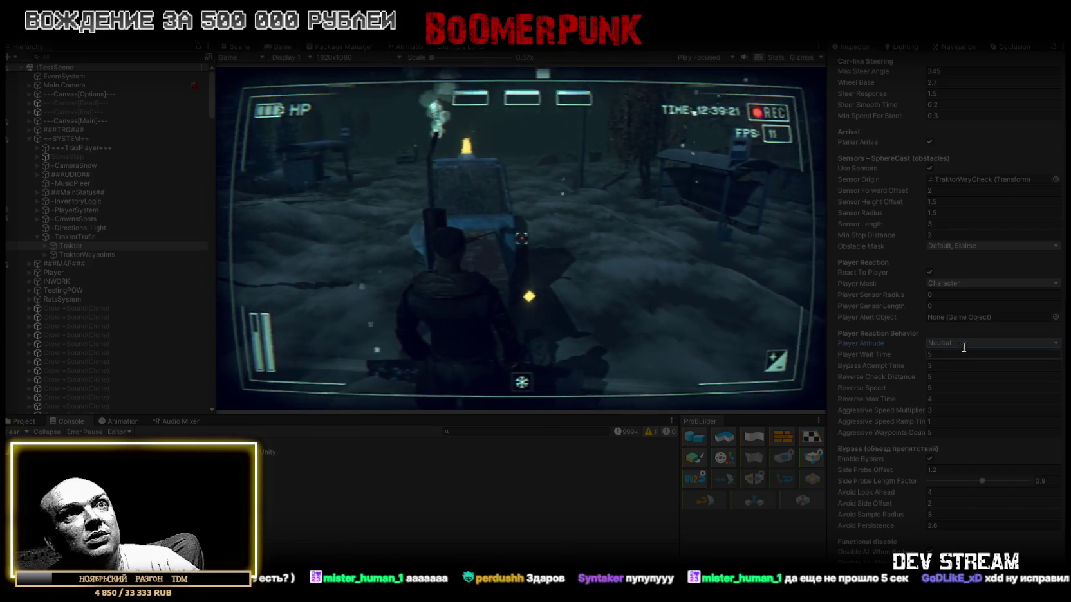
click(962, 343)
click(964, 379)
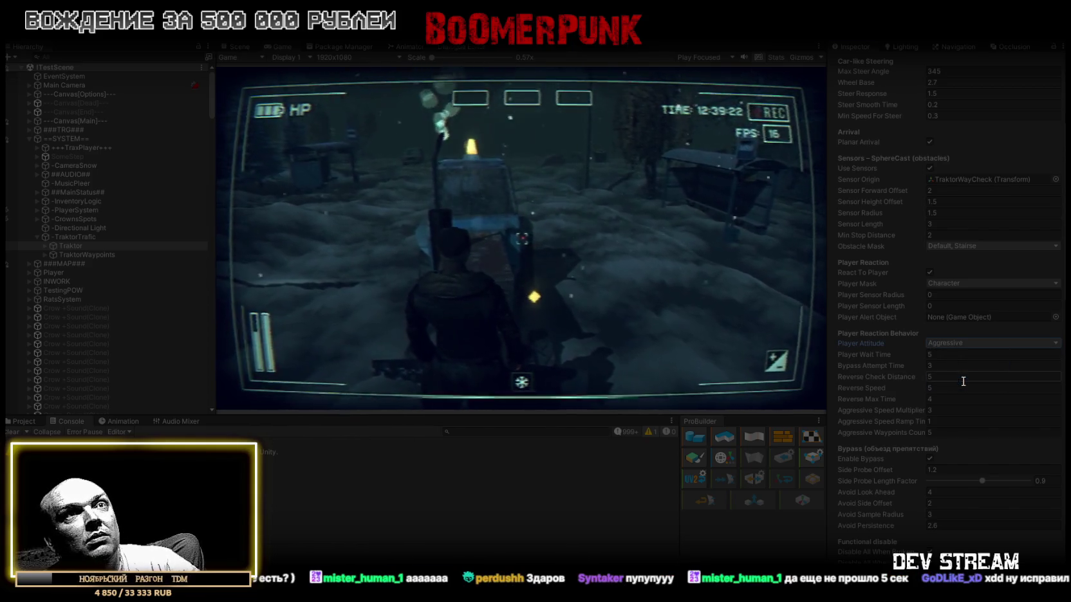
scroll(988, 412, down, 3)
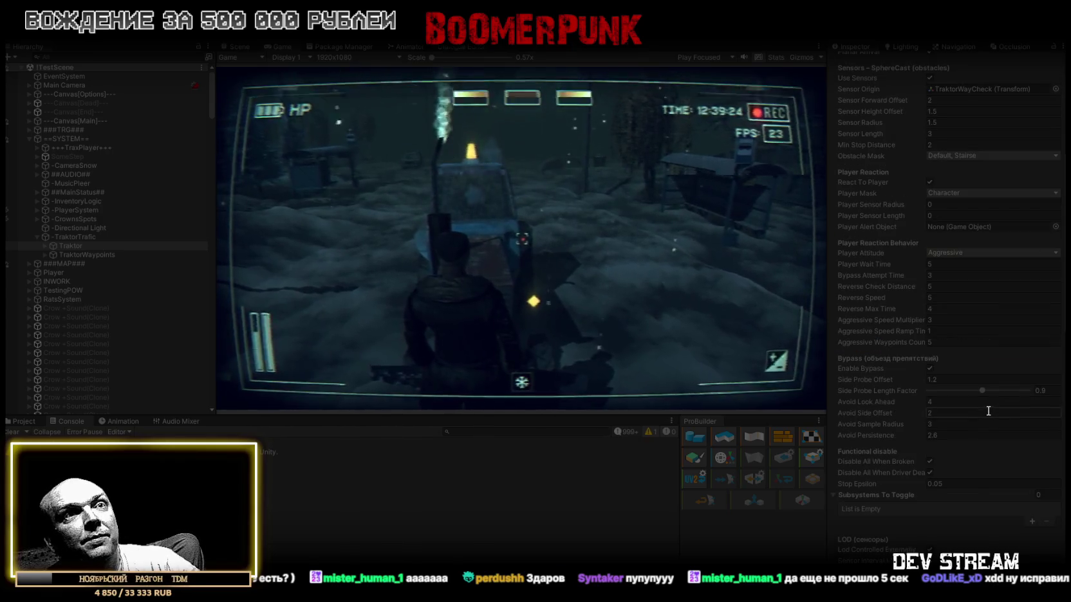
click(629, 154)
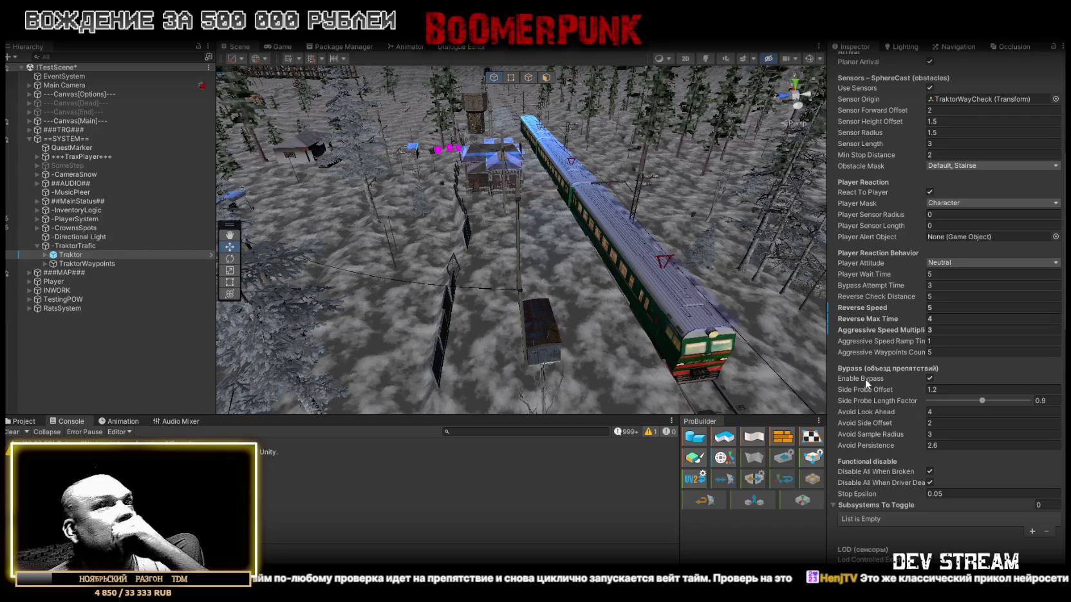
scroll(921, 361, up, 3)
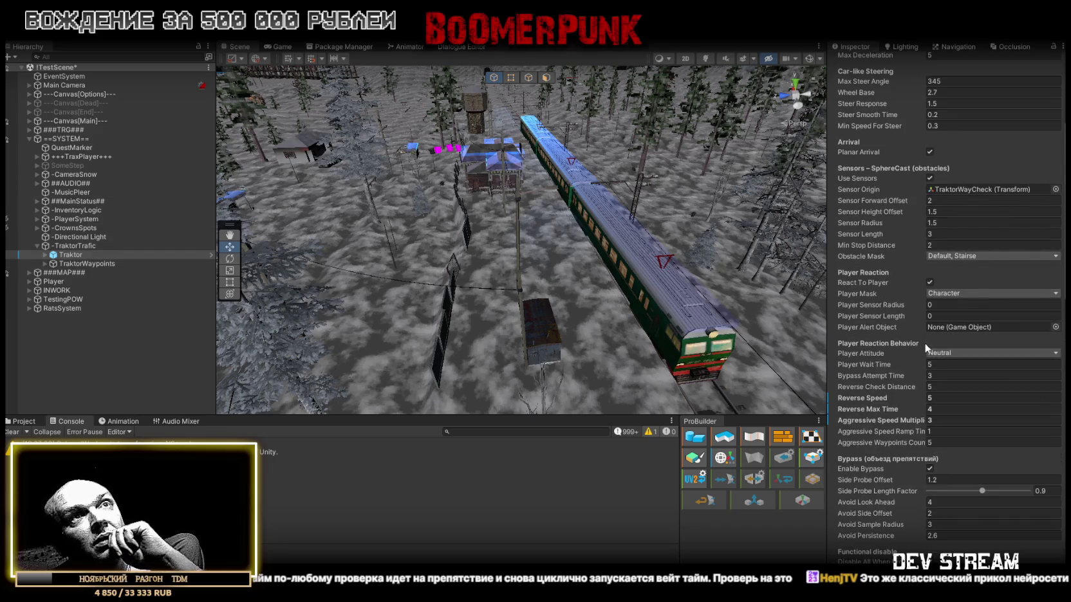
scroll(924, 346, up, 4)
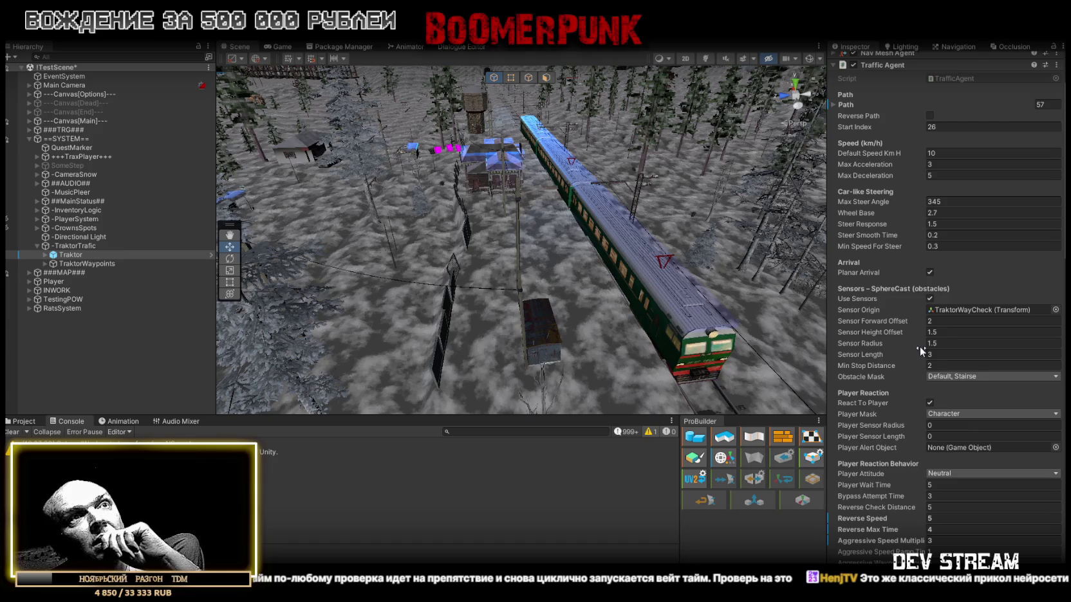
scroll(920, 346, down, 7)
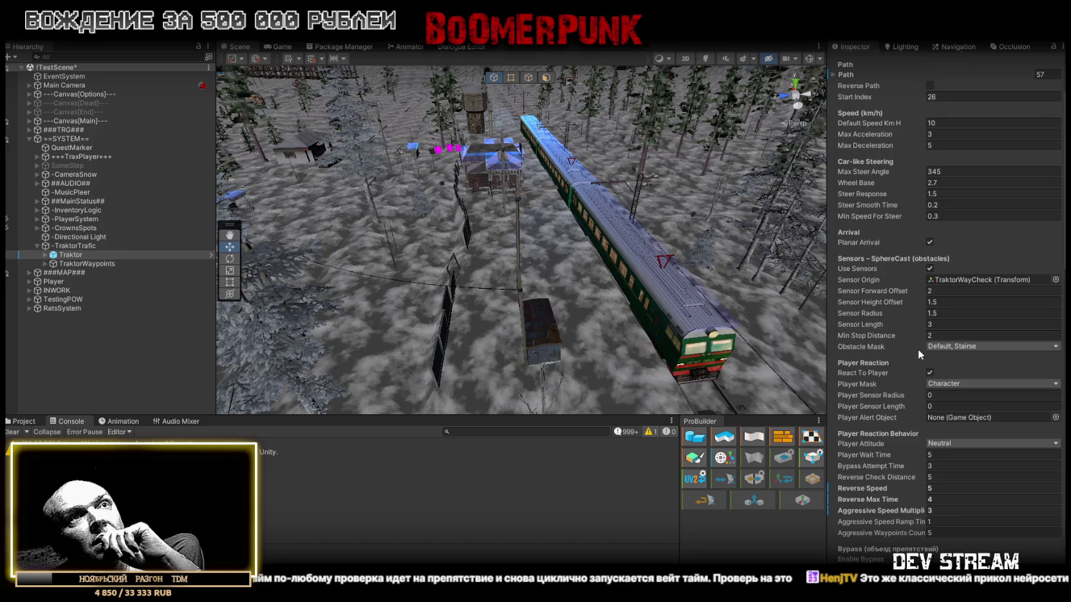
scroll(916, 349, down, 6)
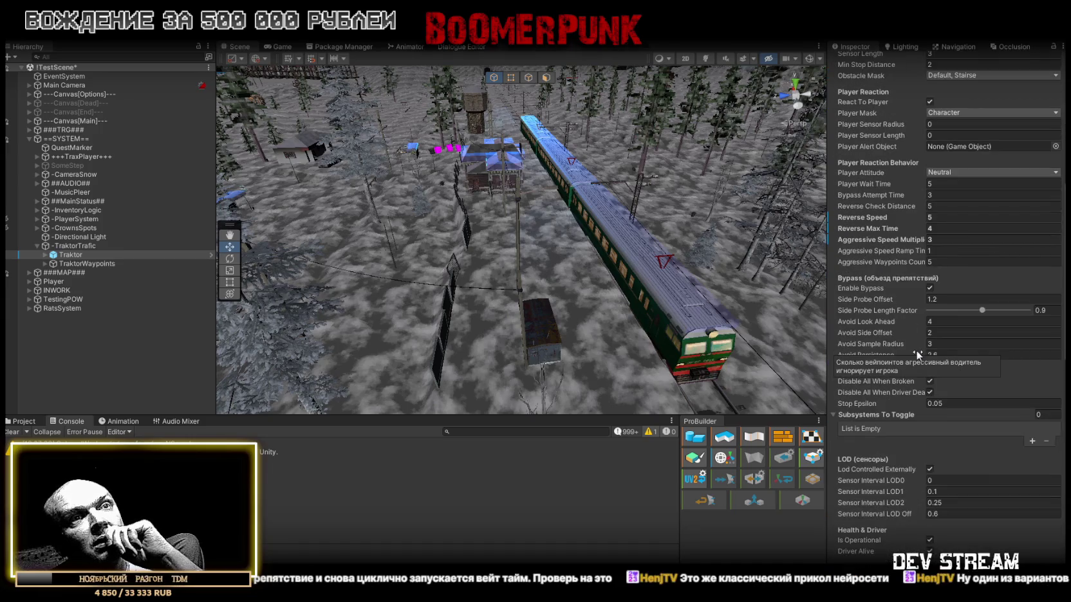
scroll(915, 352, down, 15)
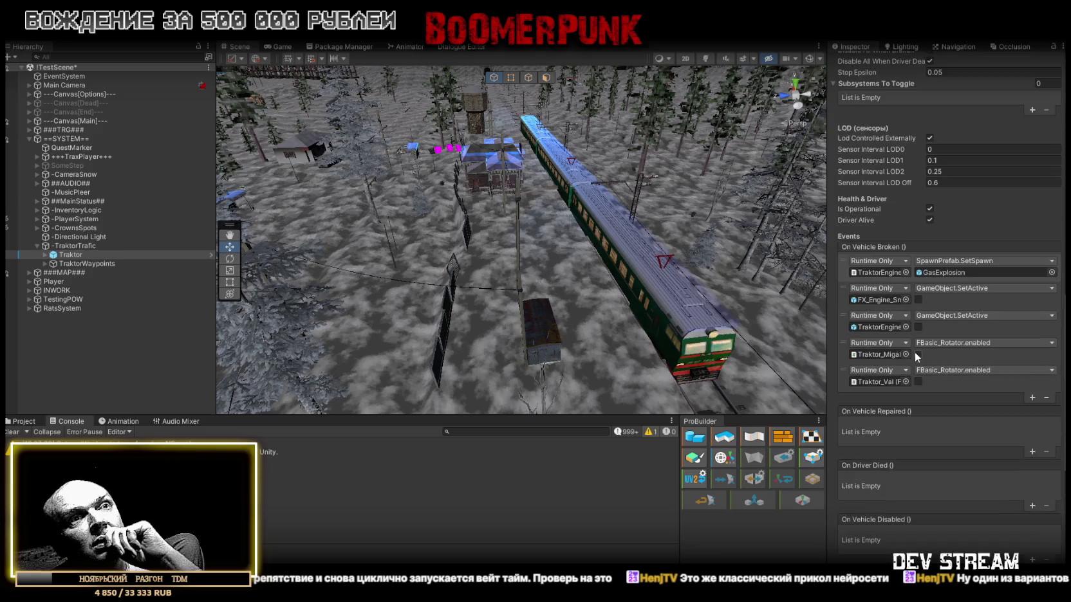
scroll(913, 354, down, 3)
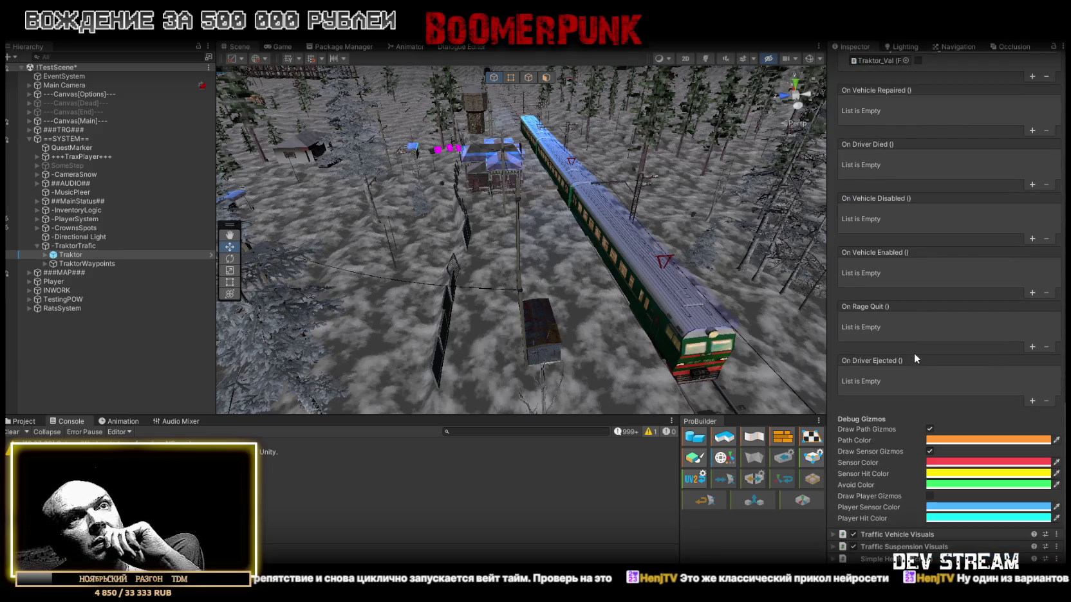
scroll(916, 360, up, 20)
scroll(917, 381, up, 8)
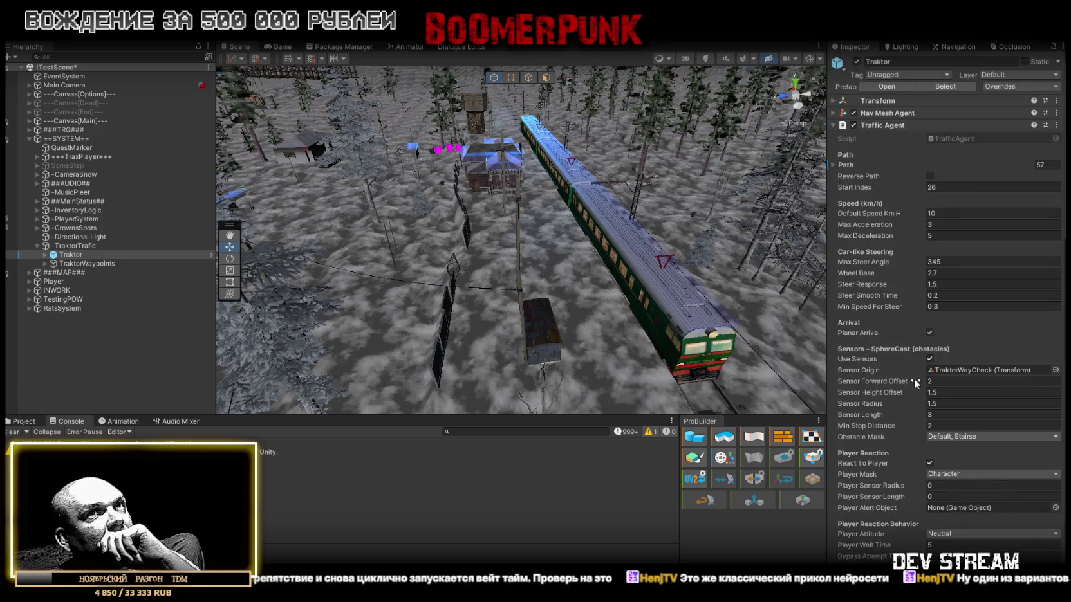
click(834, 125)
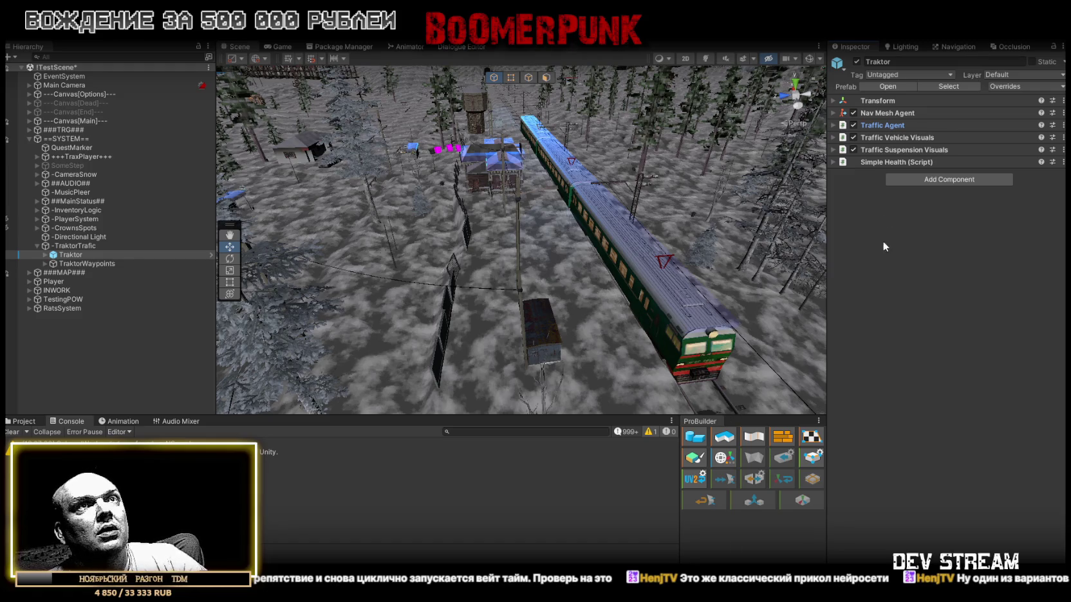
click(834, 126)
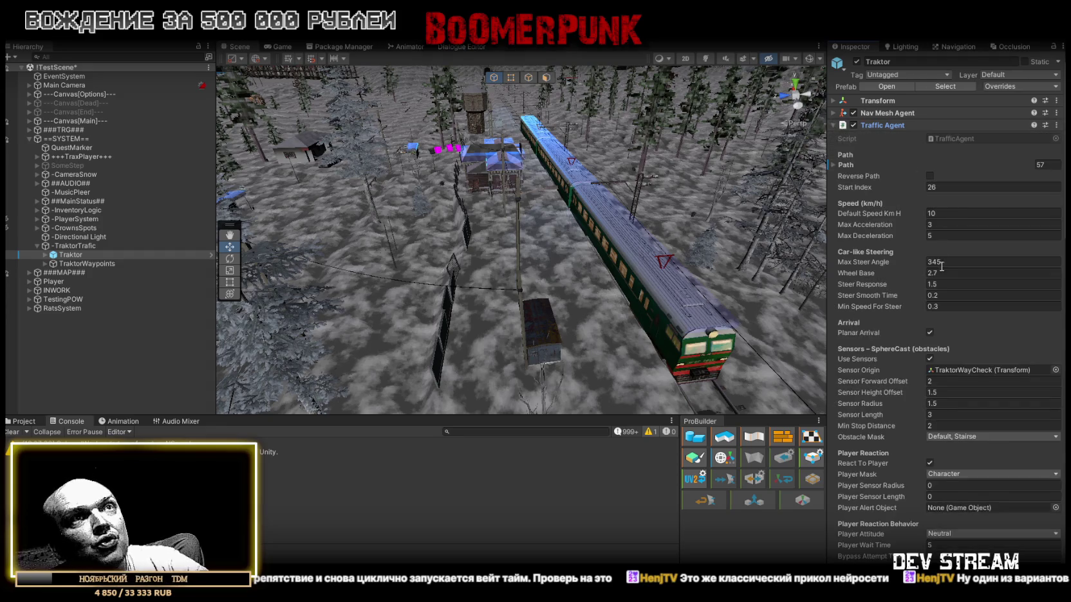
scroll(928, 295, down, 1)
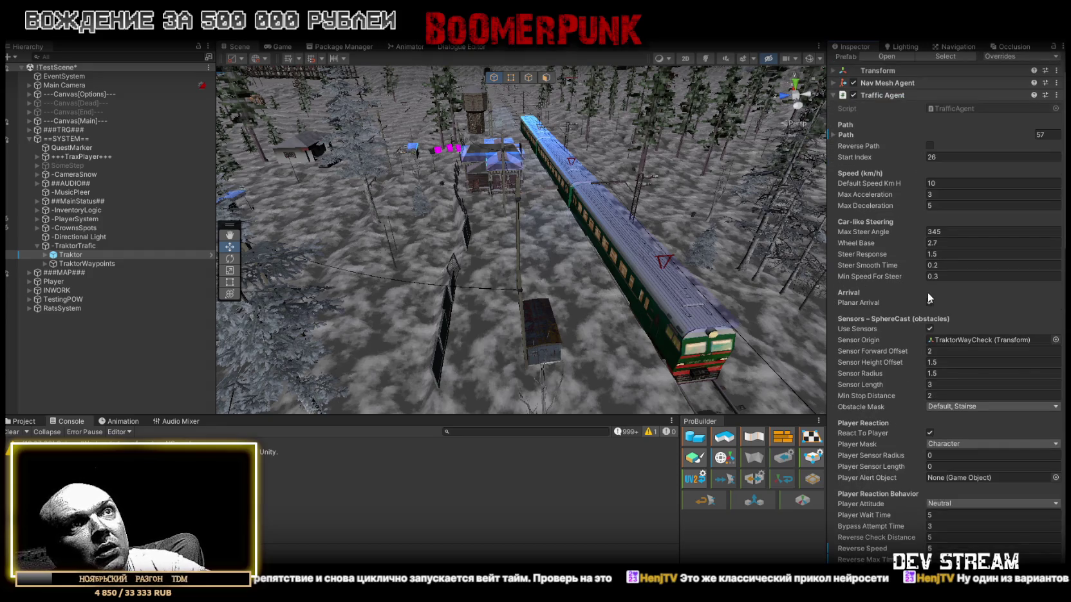
scroll(926, 292, down, 2)
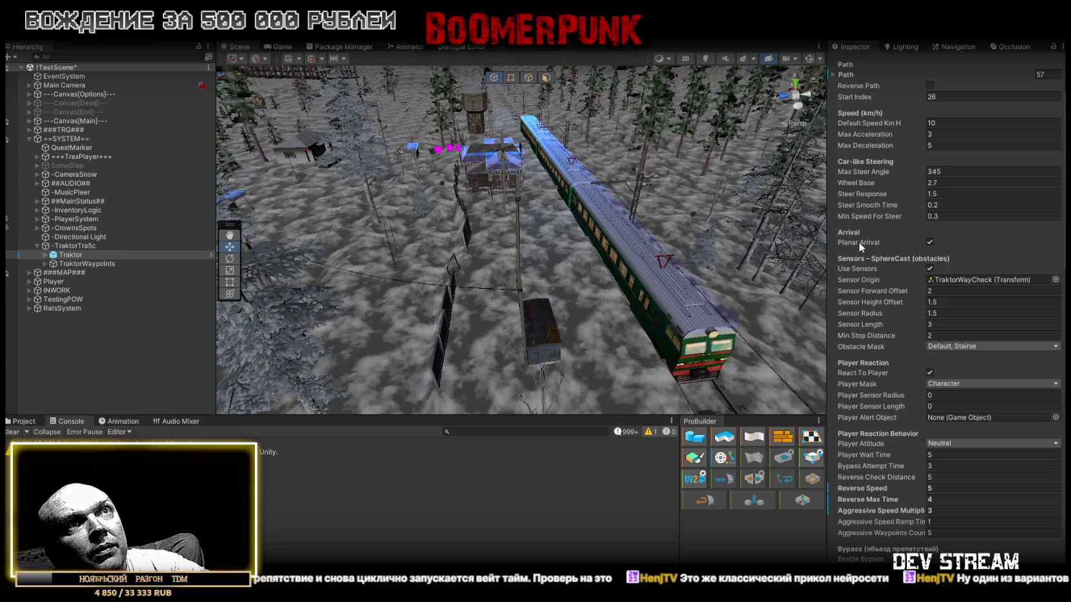
scroll(930, 324, down, 4)
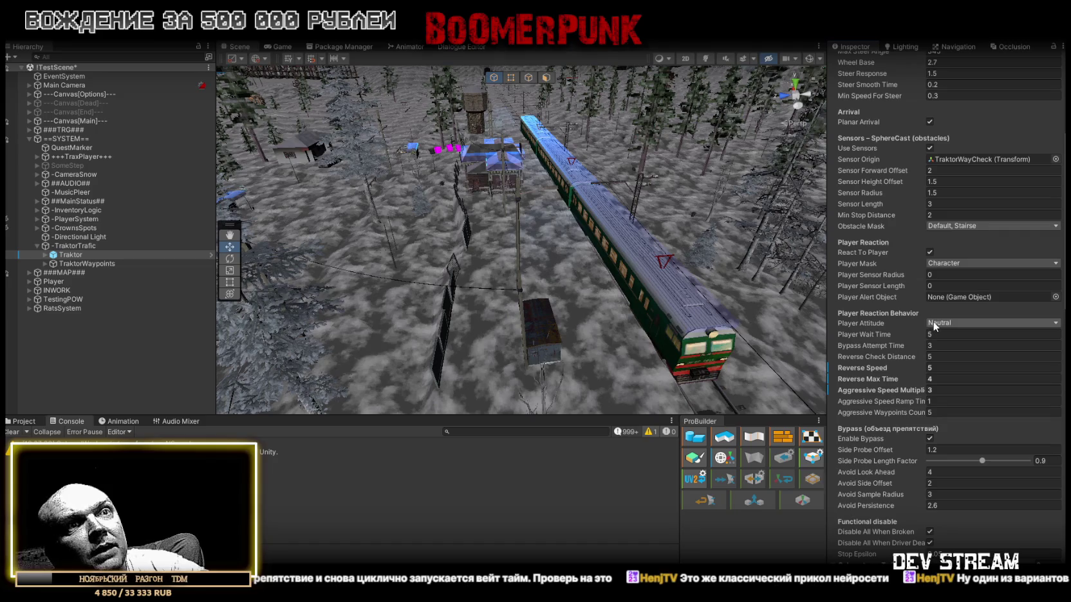
scroll(932, 323, down, 1)
scroll(932, 319, down, 2)
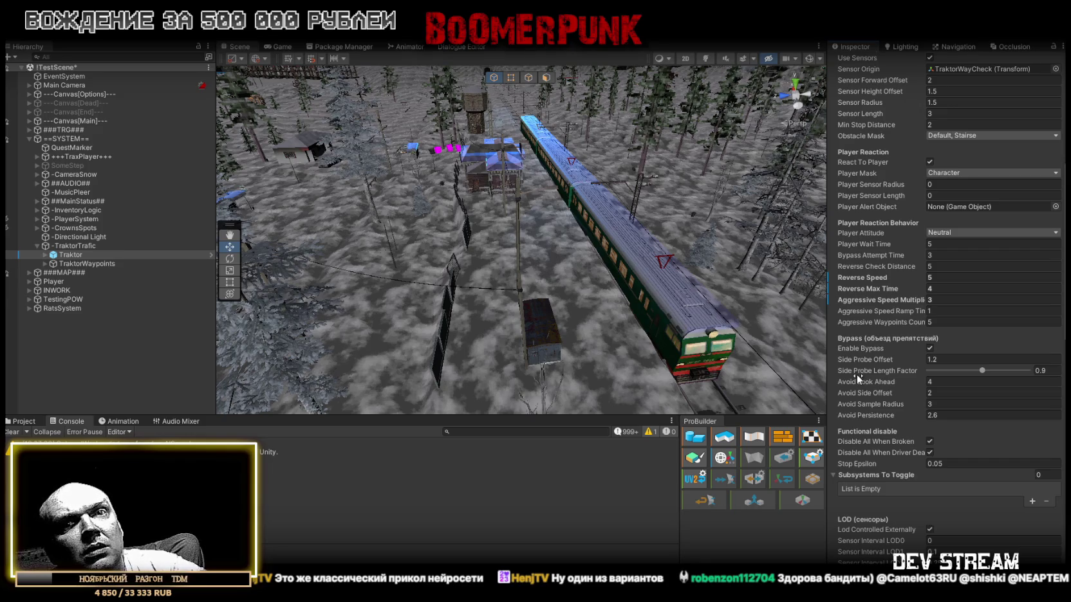
click(953, 231)
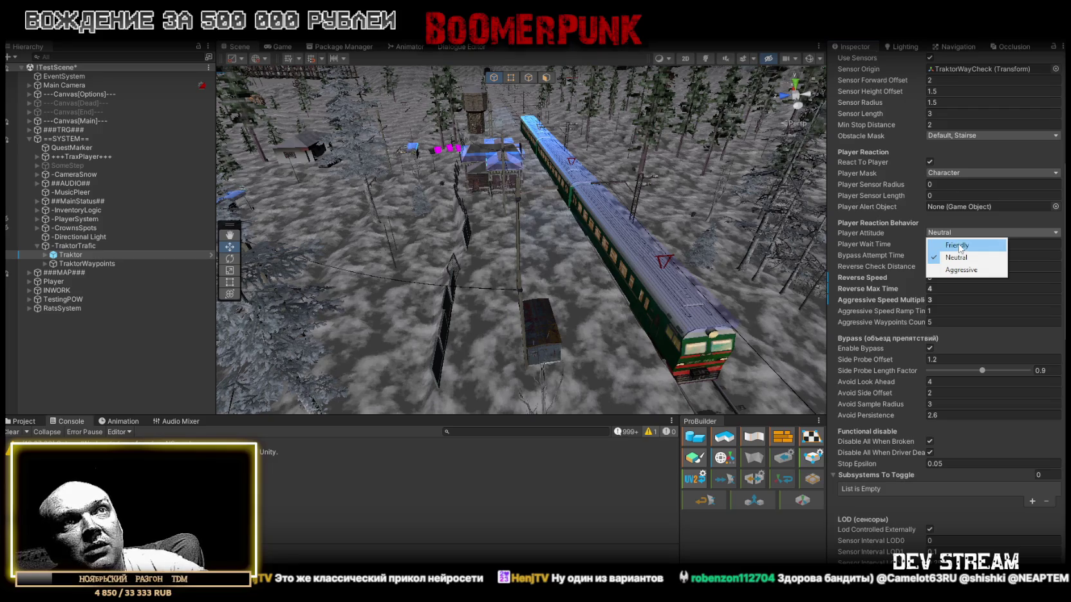
click(957, 245)
click(953, 232)
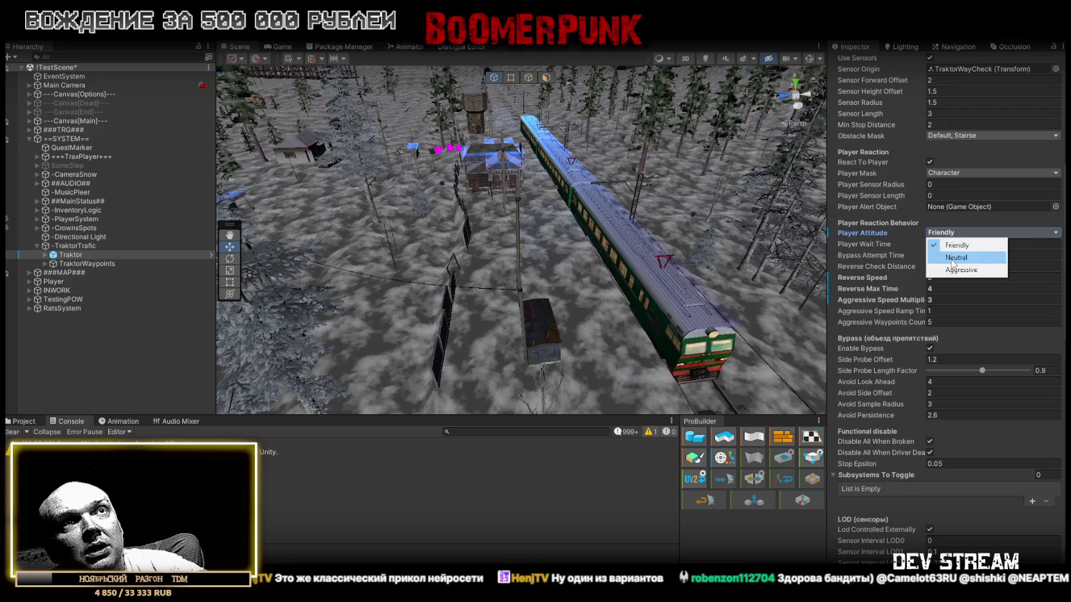
click(943, 254)
click(946, 255)
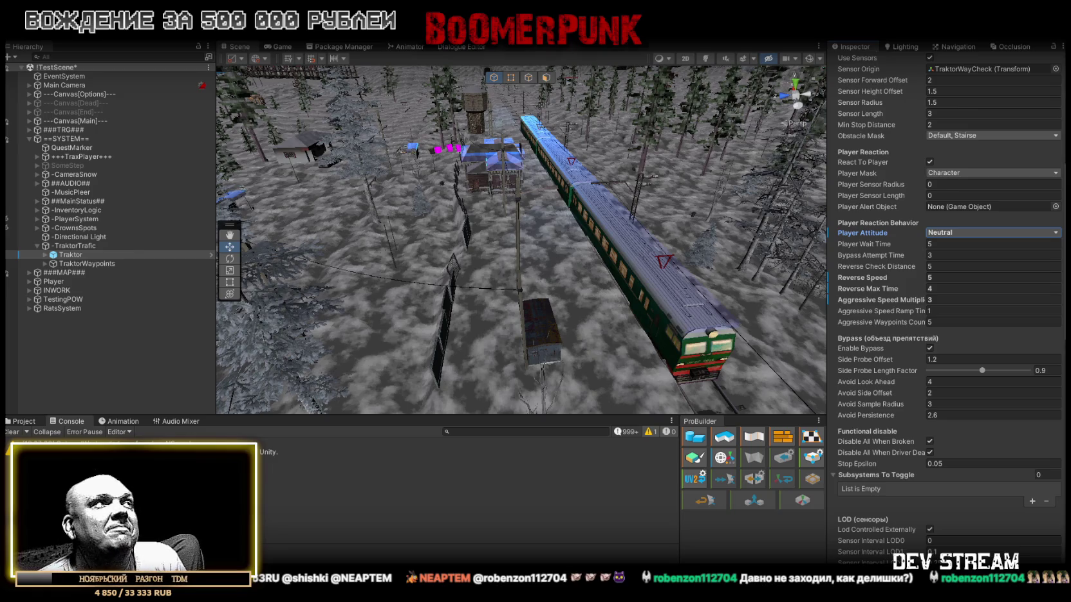
Step: Select and frame the Traktor, view it from above, then switch to Visual Studio
double_click(71, 255)
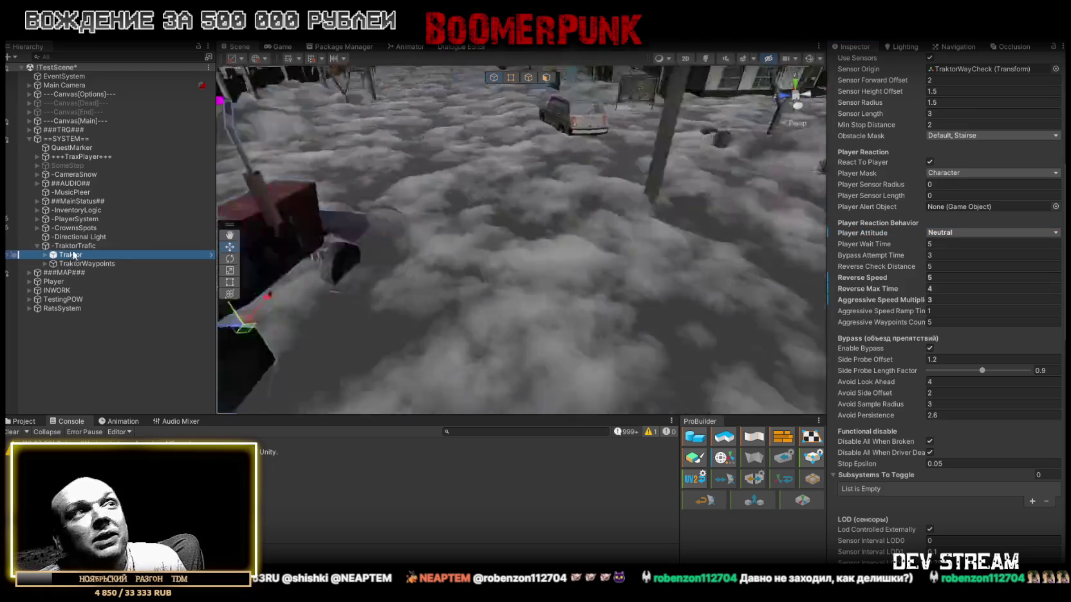
mouse_move(512, 260)
mouse_down()
mouse_move(610, 228)
mouse_move(932, 278)
mouse_move(811, 231)
mouse_move(623, 193)
mouse_up()
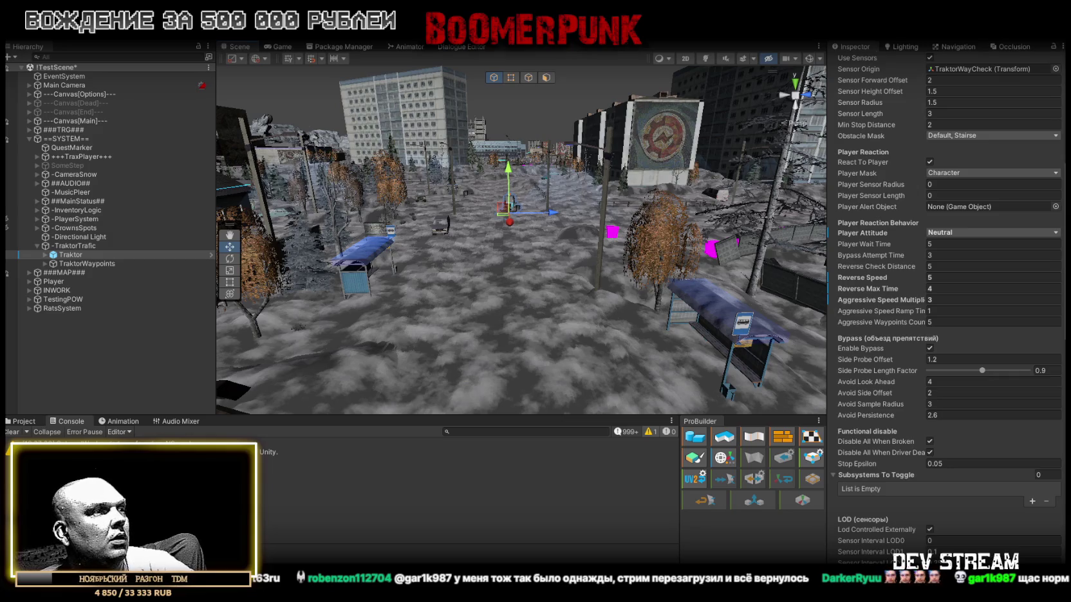
key(alt+Tab)
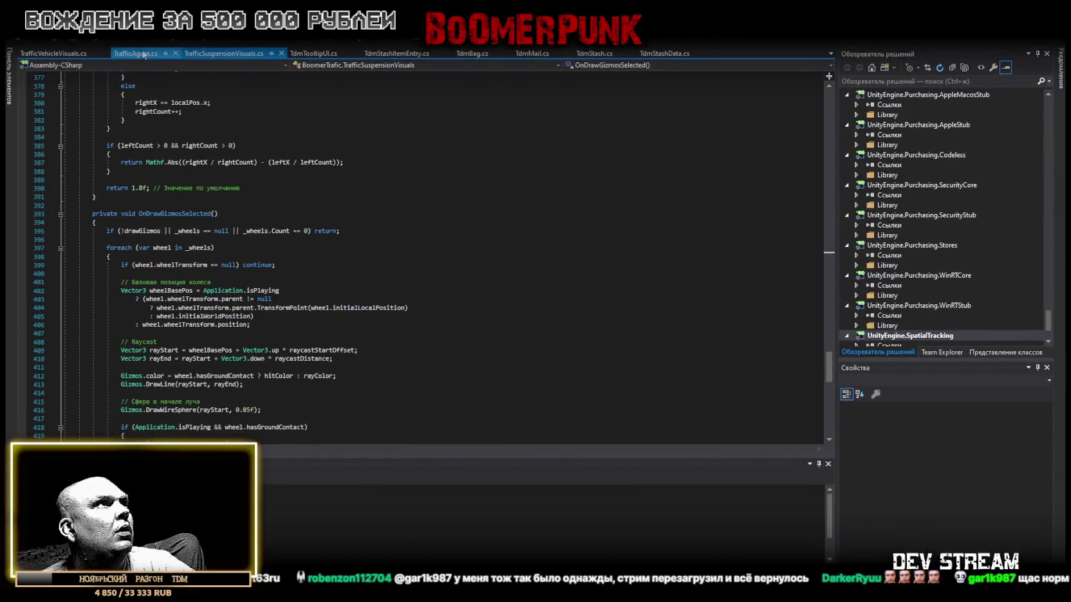
Step: Overwrite TrafficAgent.cs with the new code, save it, and return to Unity
scroll(413, 346, down, 8)
scroll(275, 348, up, 10)
key(ctrl+a)
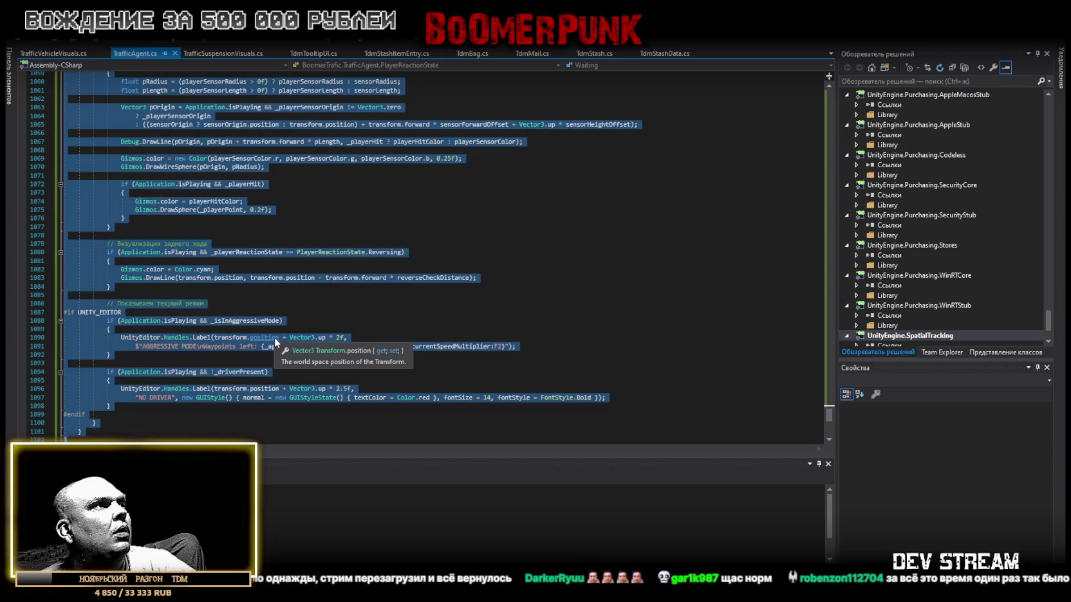
key(ctrl+v)
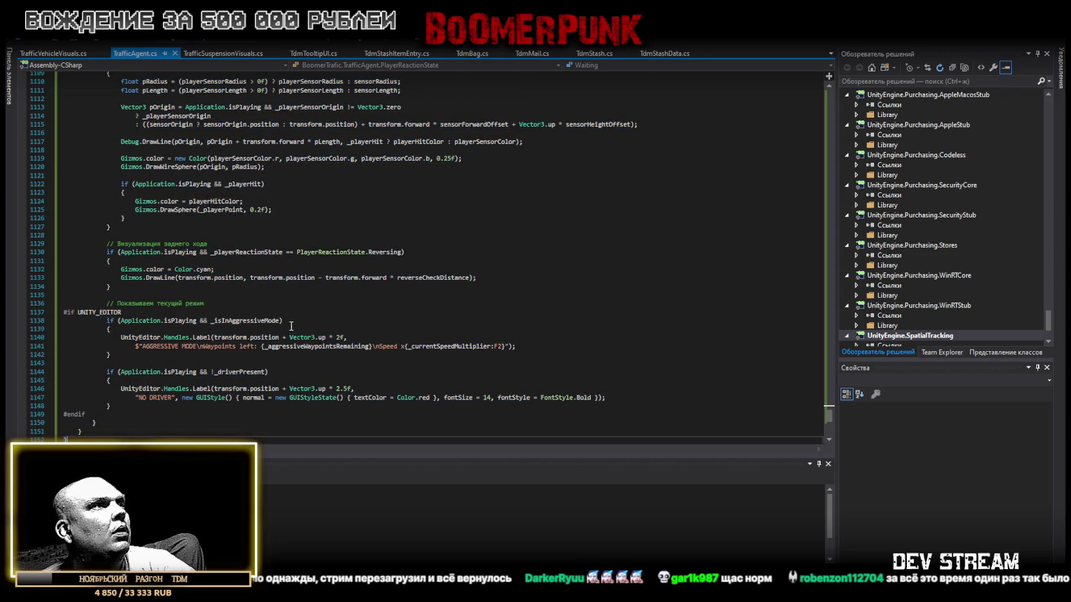
key(ctrl+s)
key(alt+Tab)
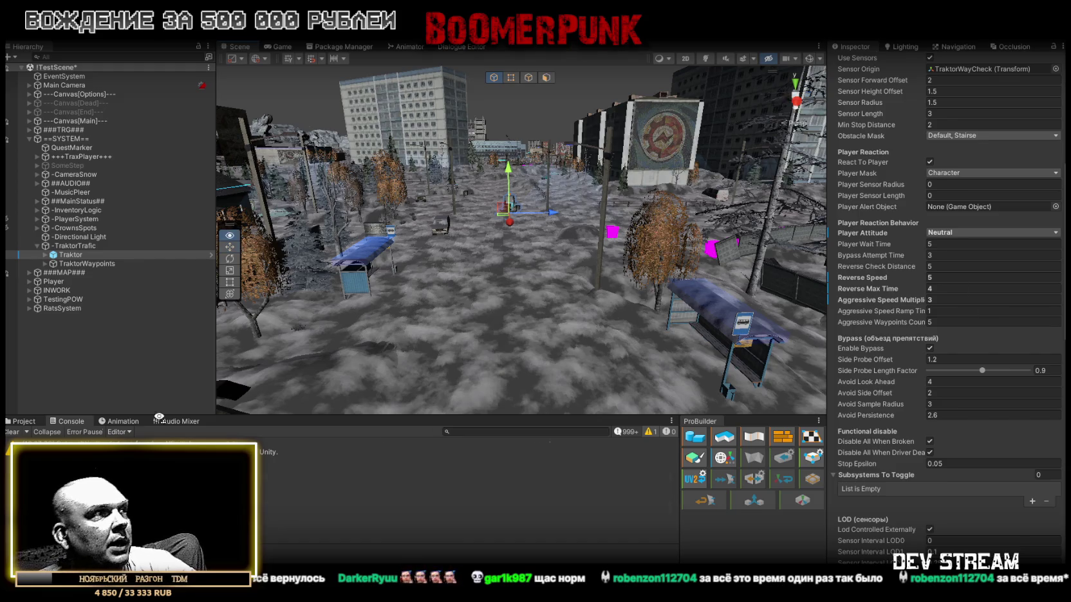
Step: Show the Project panel and tilt the Scene view camera slightly downward
click(21, 422)
mouse_move(509, 257)
mouse_down()
mouse_move(513, 294)
mouse_move(511, 257)
mouse_up()
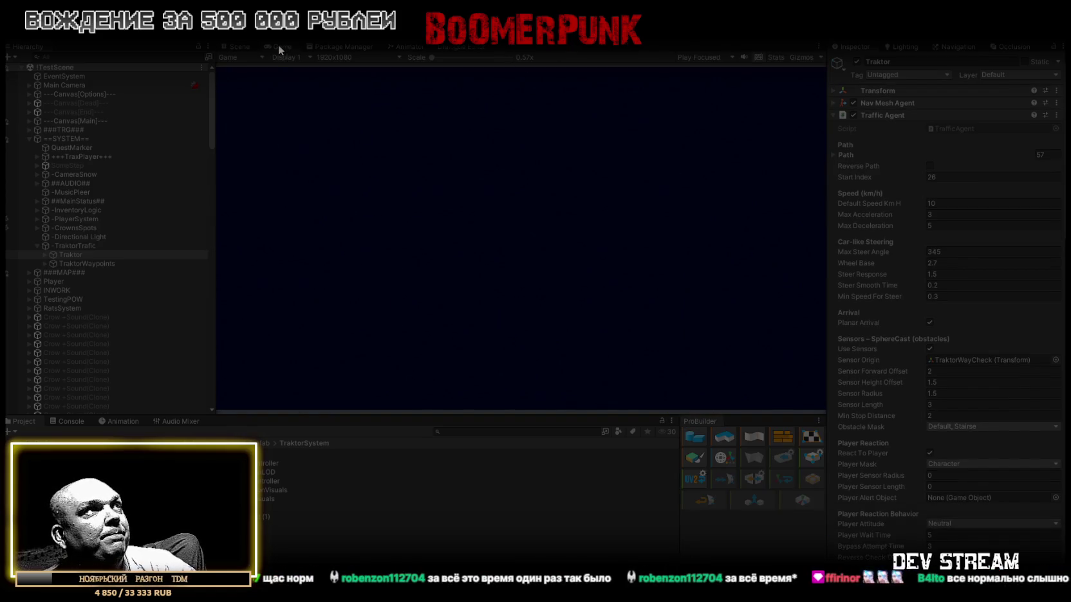
Step: Maximize the Game view and walk the character through the snow past the garages to the tractor
double_click(278, 45)
key(w)
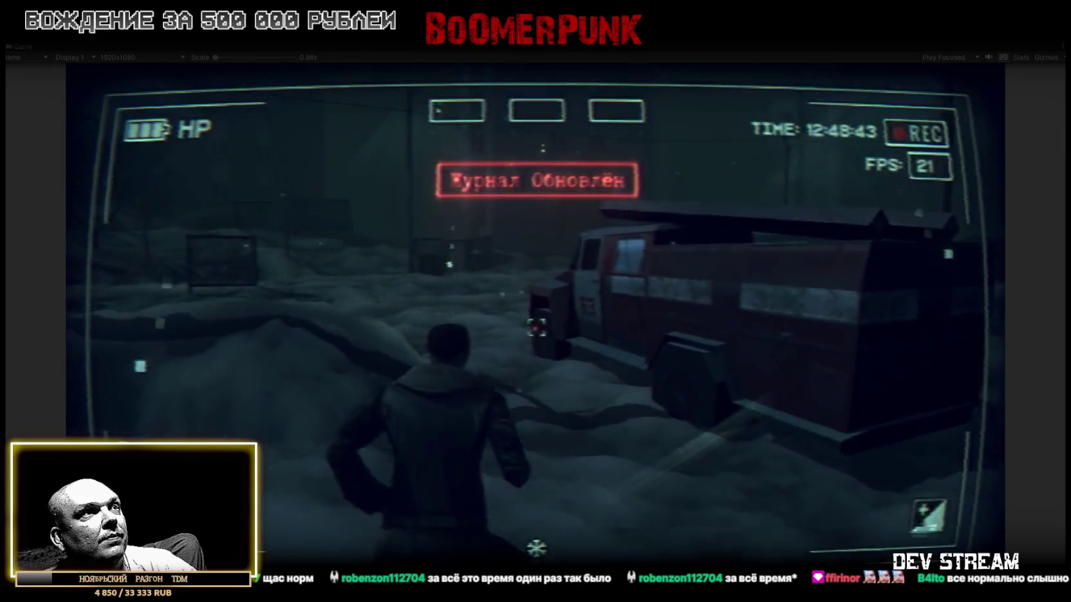
mouse_move(535, 328)
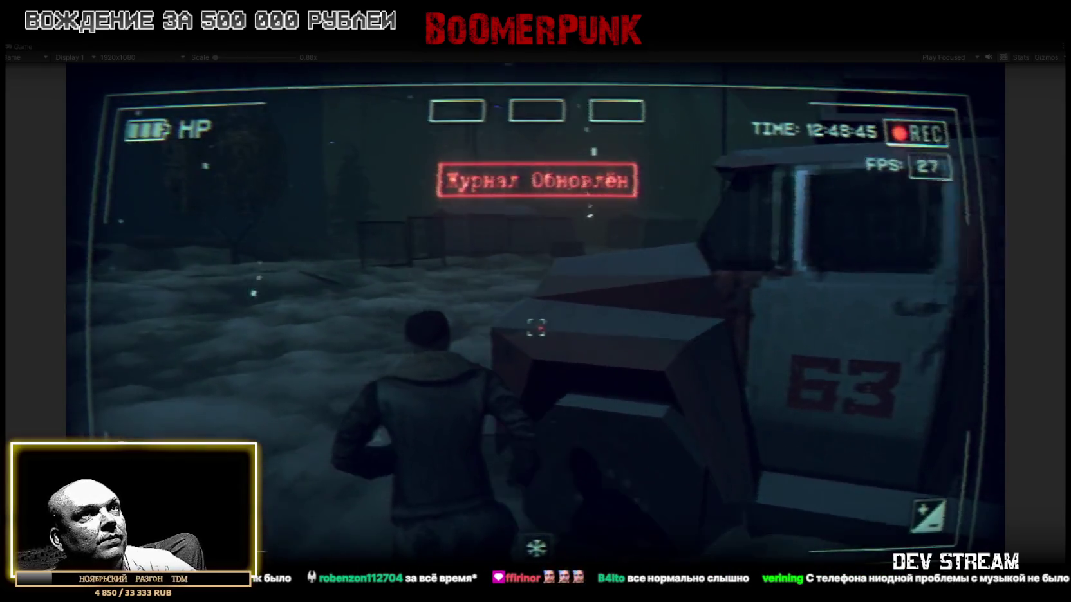
key(w)
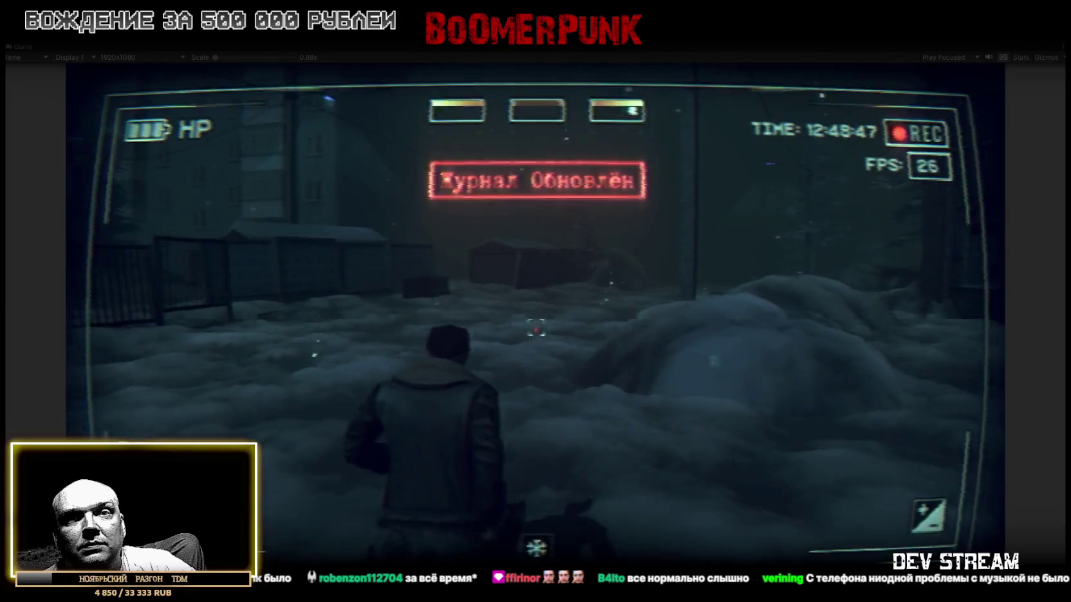
key(w)
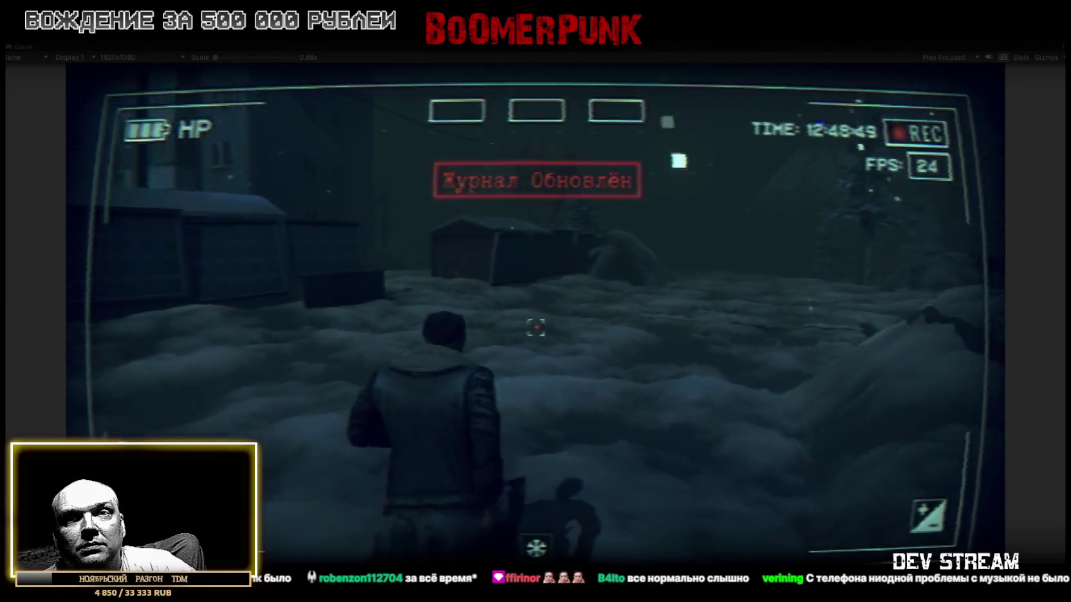
key(w)
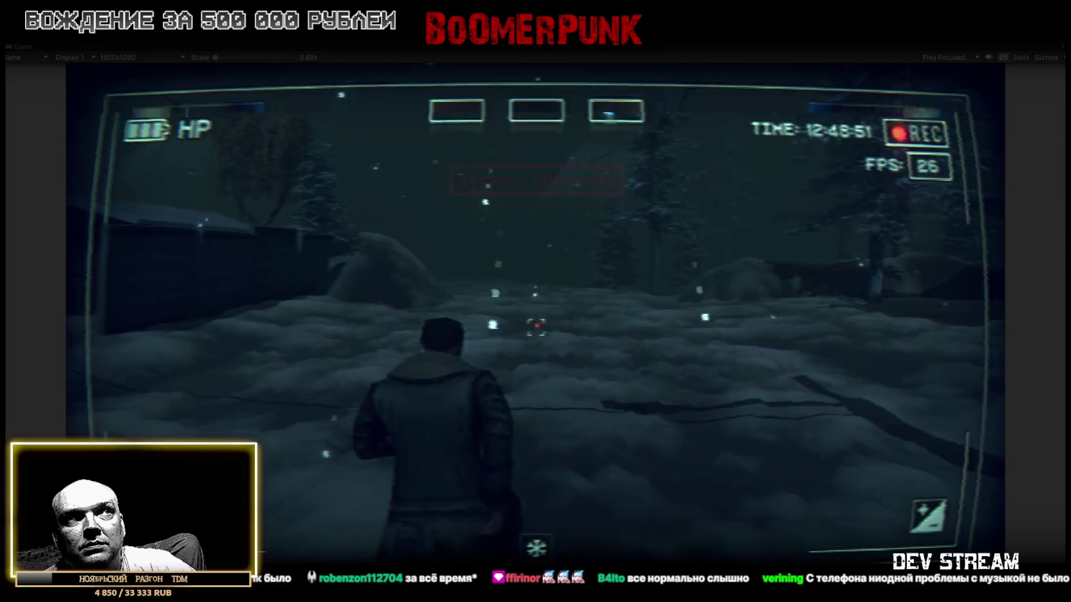
key(w)
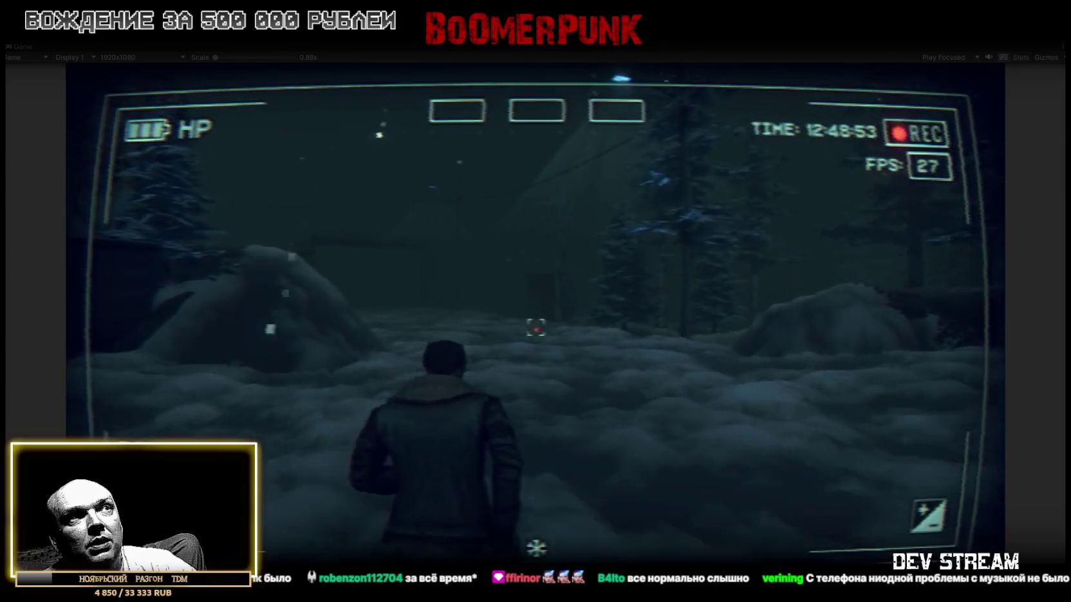
key(w)
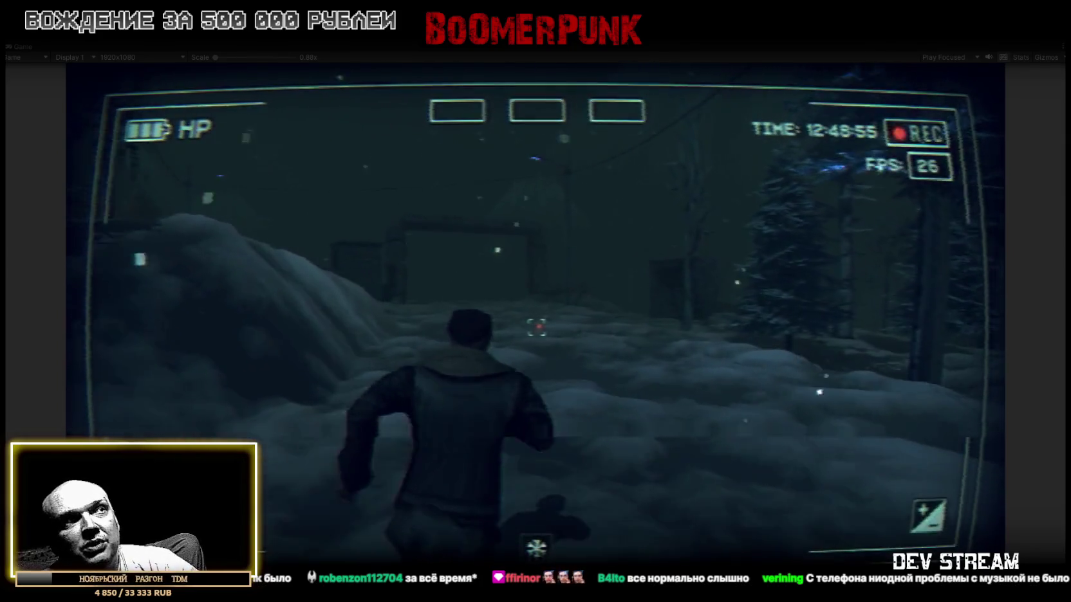
key(w)
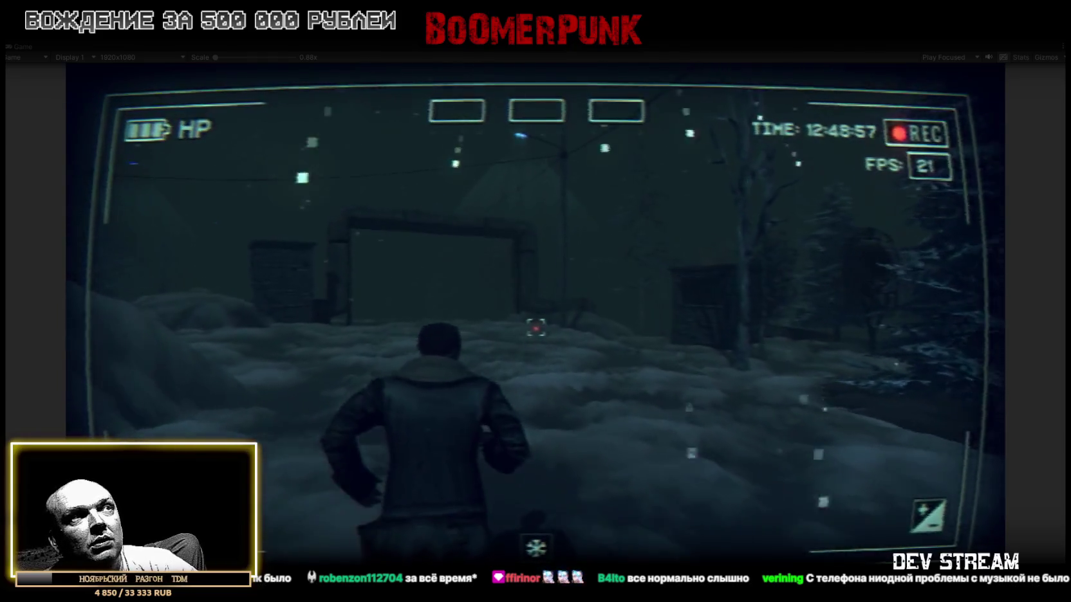
key(w)
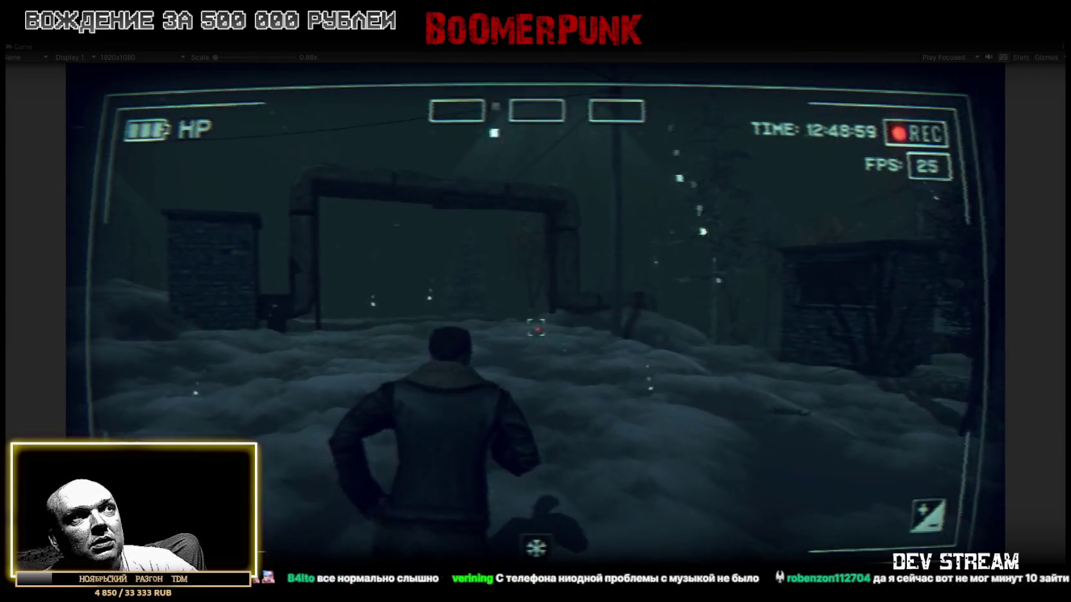
key(w)
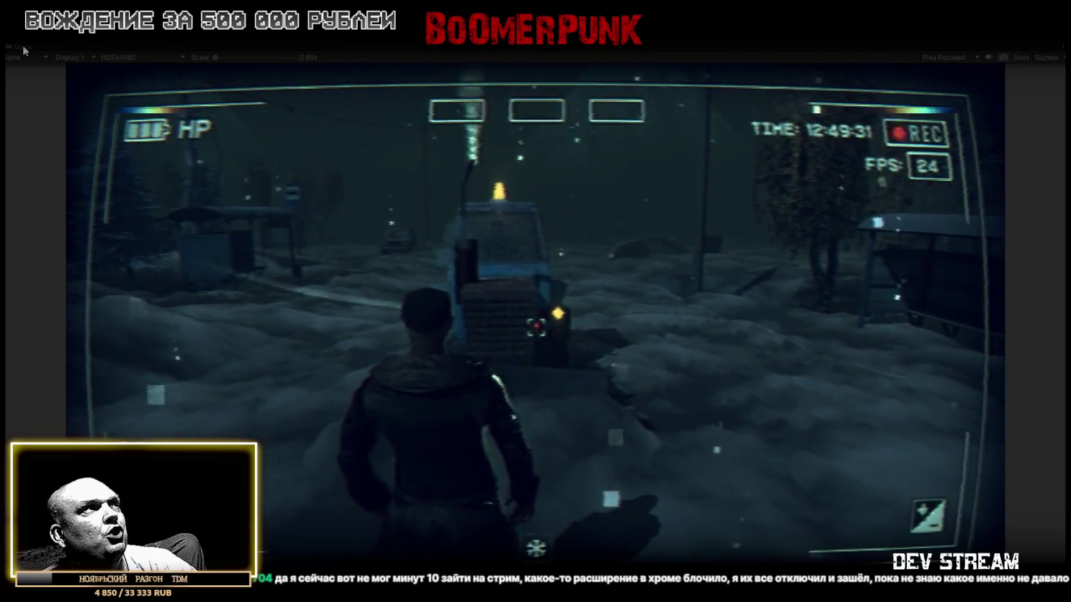
Step: Restore the editor layout, scroll the Inspector, and set the tractor's Player Attitude to Aggressive
double_click(23, 45)
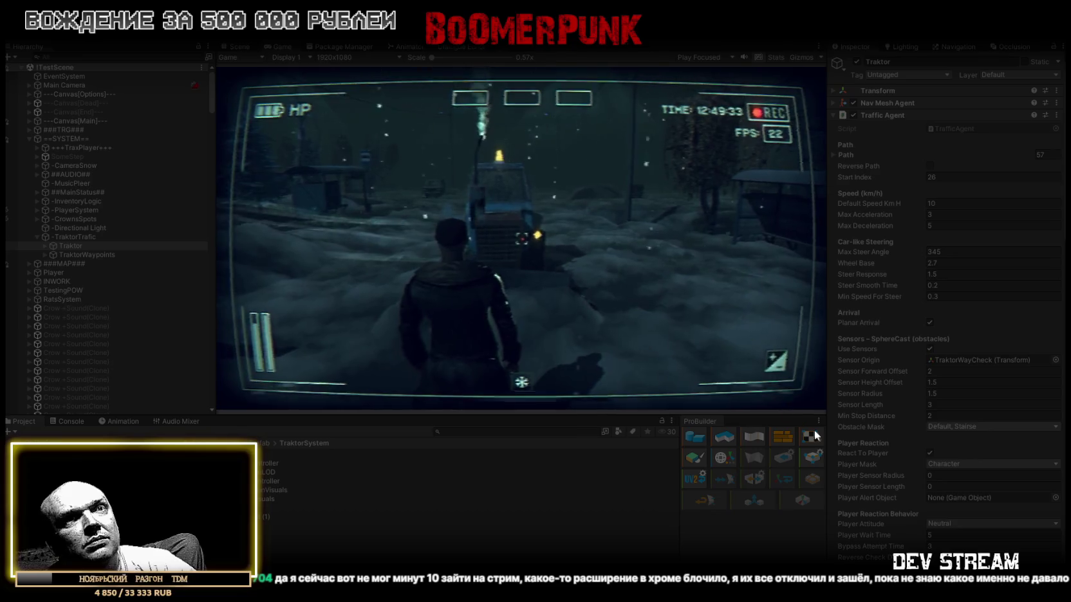
scroll(945, 377, down, 2)
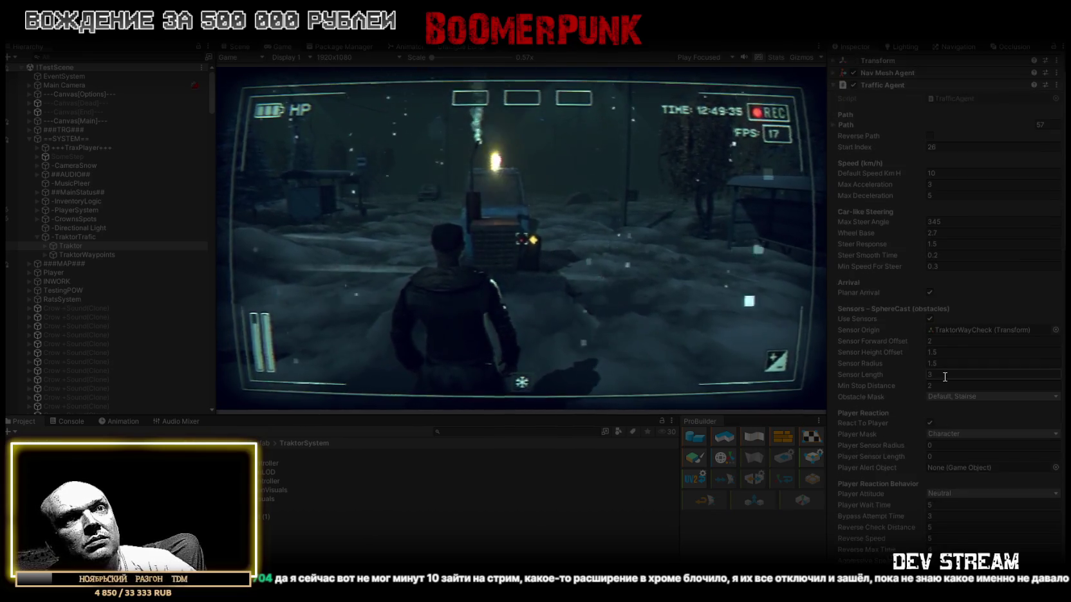
scroll(945, 379, down, 2)
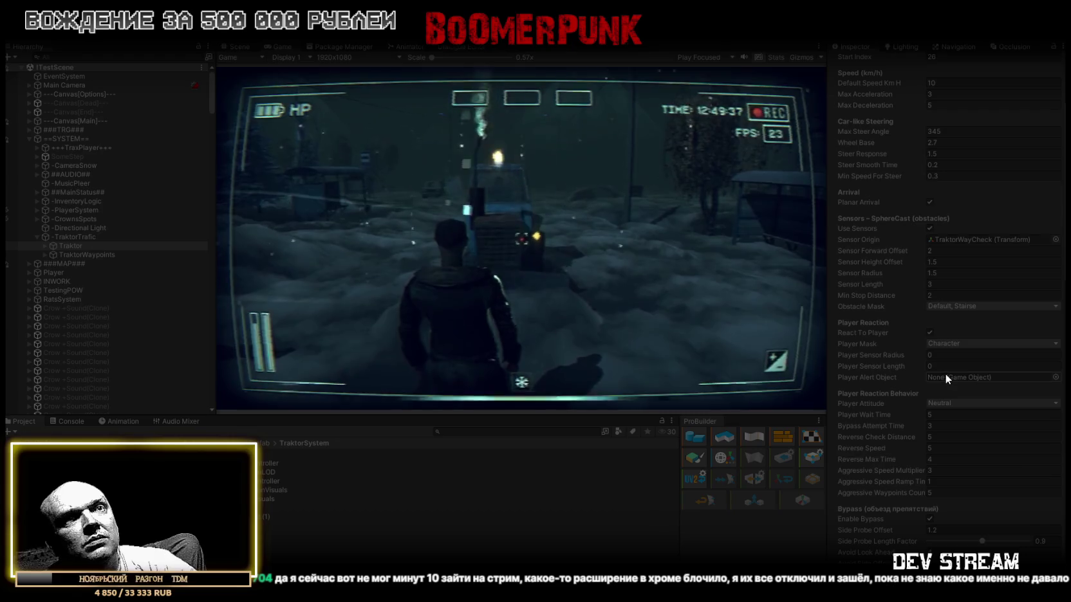
scroll(945, 373, down, 2)
click(956, 343)
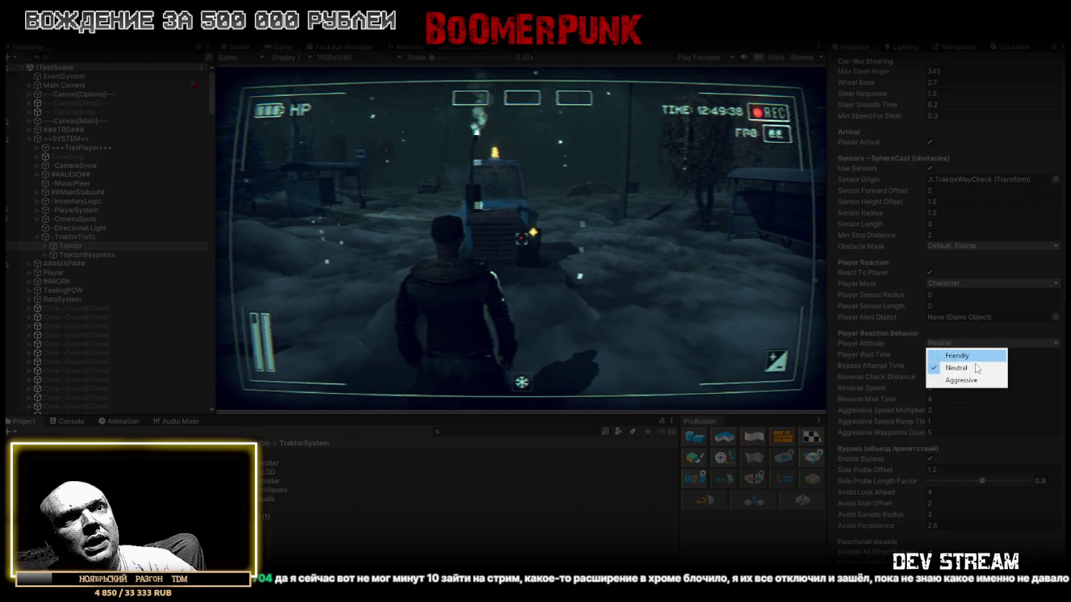
click(946, 379)
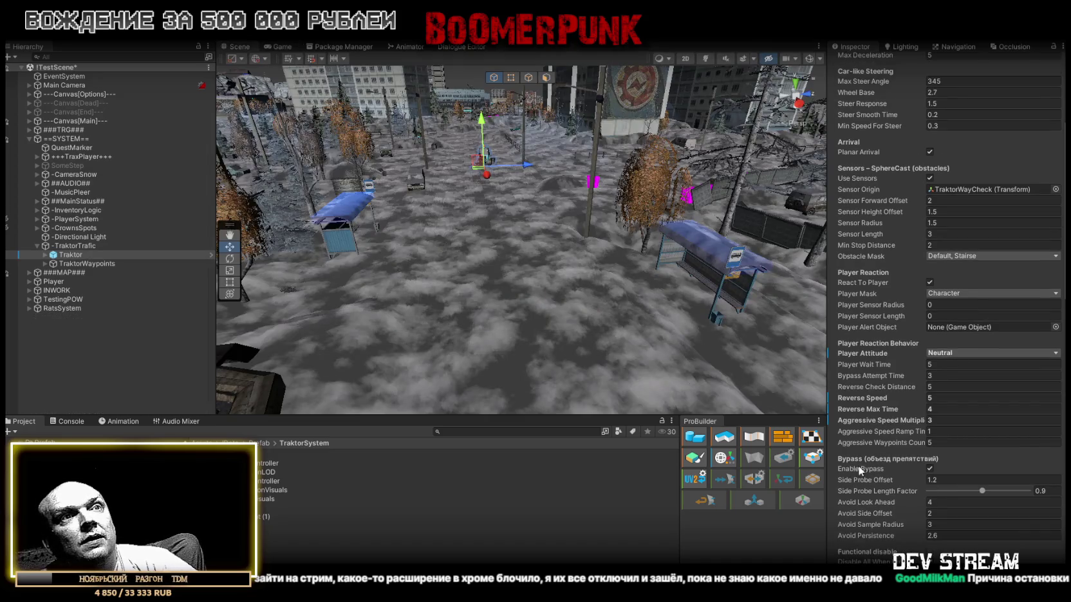
Step: Switch to Visual Studio and paste the new code over all of TrafficAgent.cs
scroll(852, 459, down, 2)
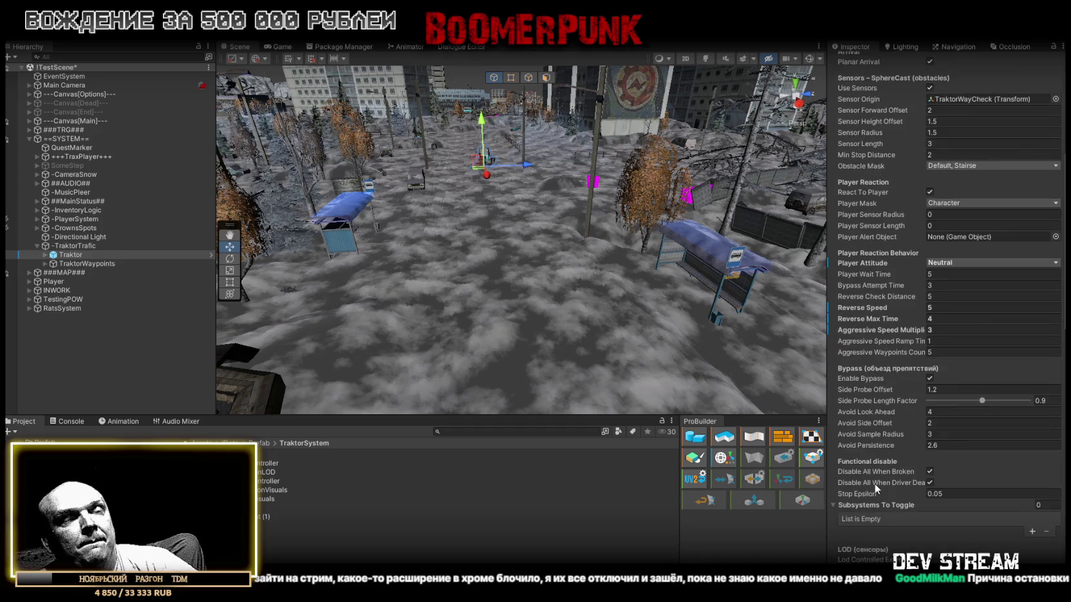
scroll(876, 474, up, 4)
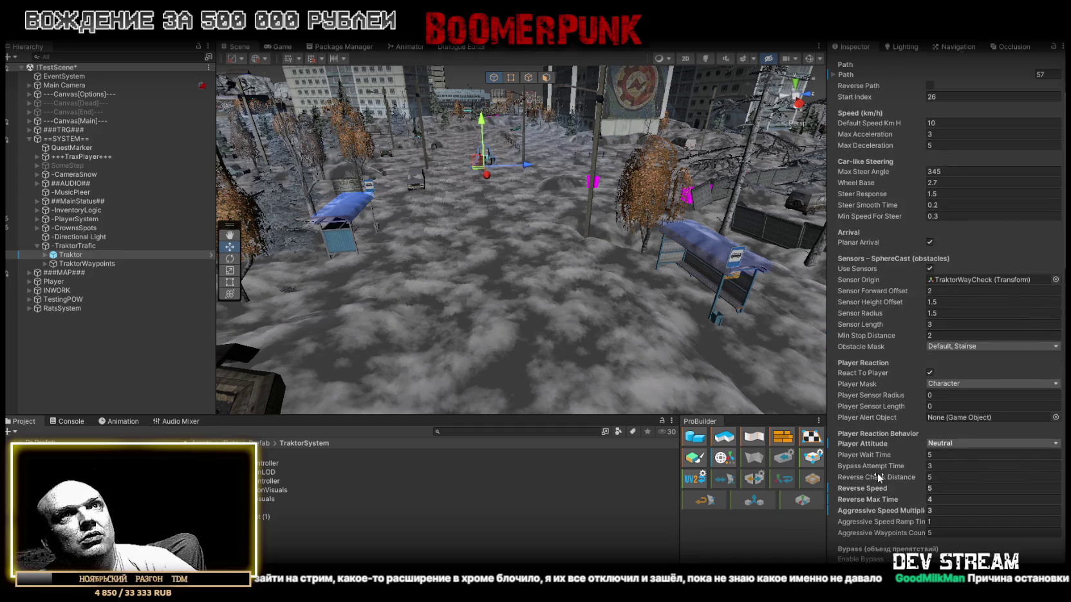
scroll(877, 473, down, 4)
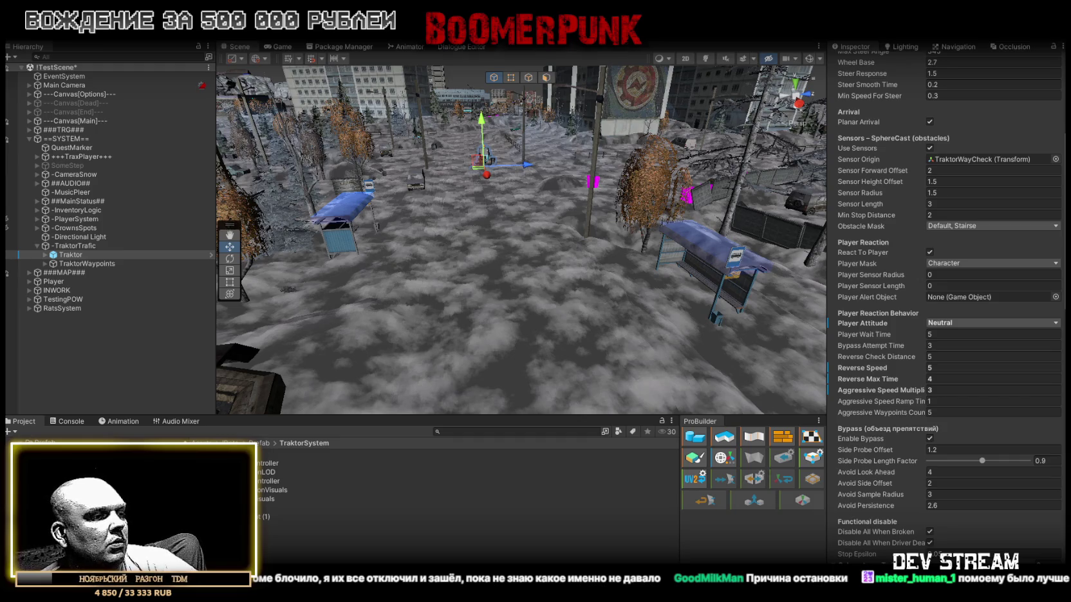
key(alt+Tab)
scroll(240, 386, down, 5)
key(ctrl+a)
key(ctrl+v)
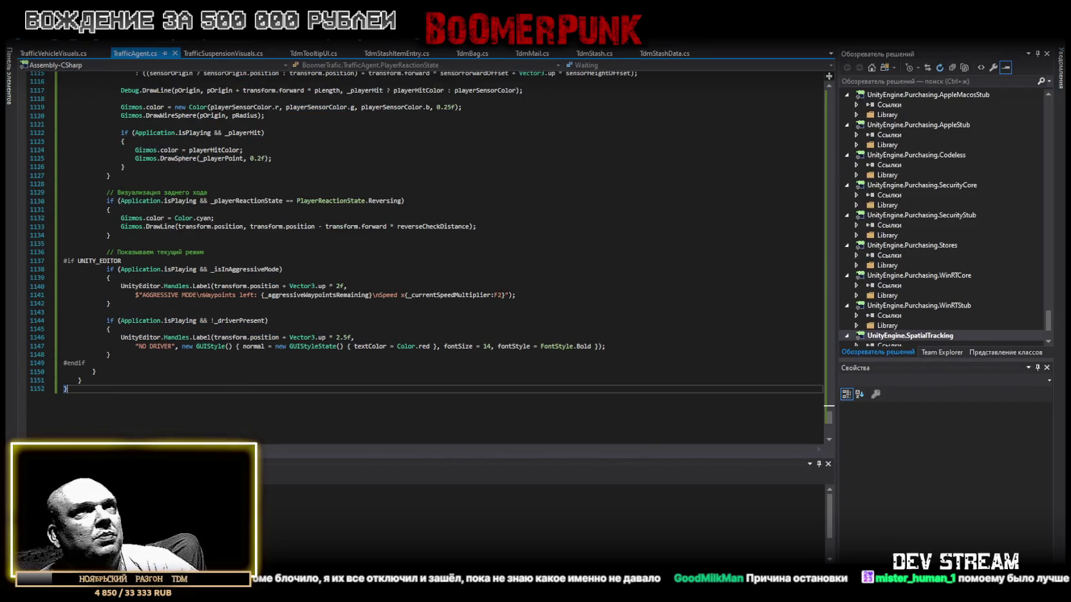
Step: Return from Visual Studio to the Unity Editor with the Traktor's settings shown
key(alt+Tab)
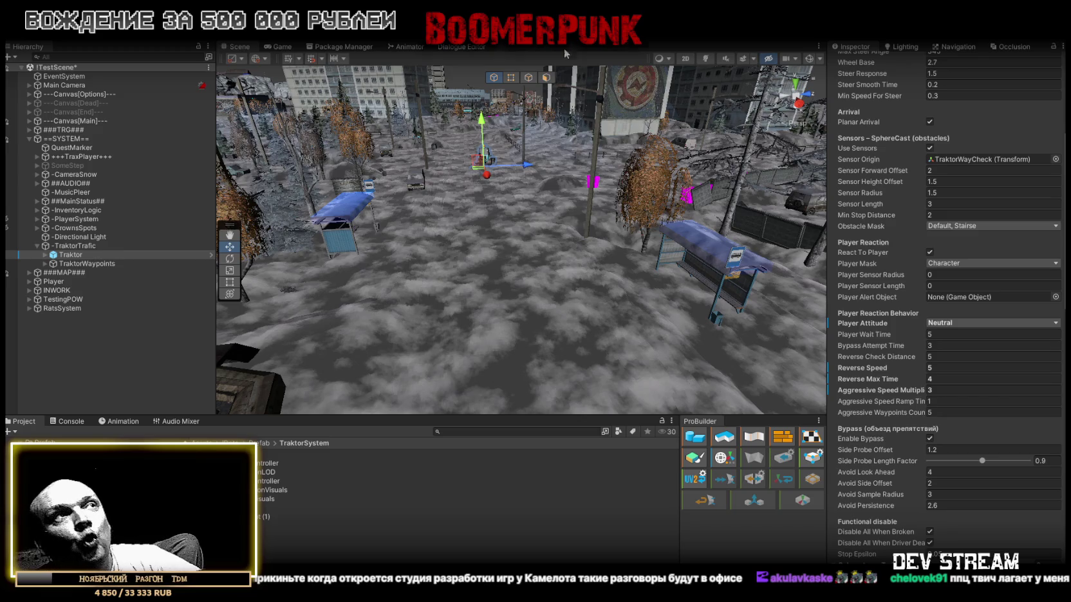
Step: Swing the Scene camera down close above the Traktor and orbit around it
mouse_move(477, 177)
mouse_down()
mouse_move(672, 294)
mouse_move(704, 241)
mouse_move(617, 291)
mouse_up()
mouse_move(650, 250)
mouse_down()
mouse_move(554, 193)
mouse_move(579, 151)
mouse_move(659, 139)
mouse_move(536, 230)
mouse_move(606, 241)
mouse_move(650, 273)
mouse_move(695, 242)
mouse_up()
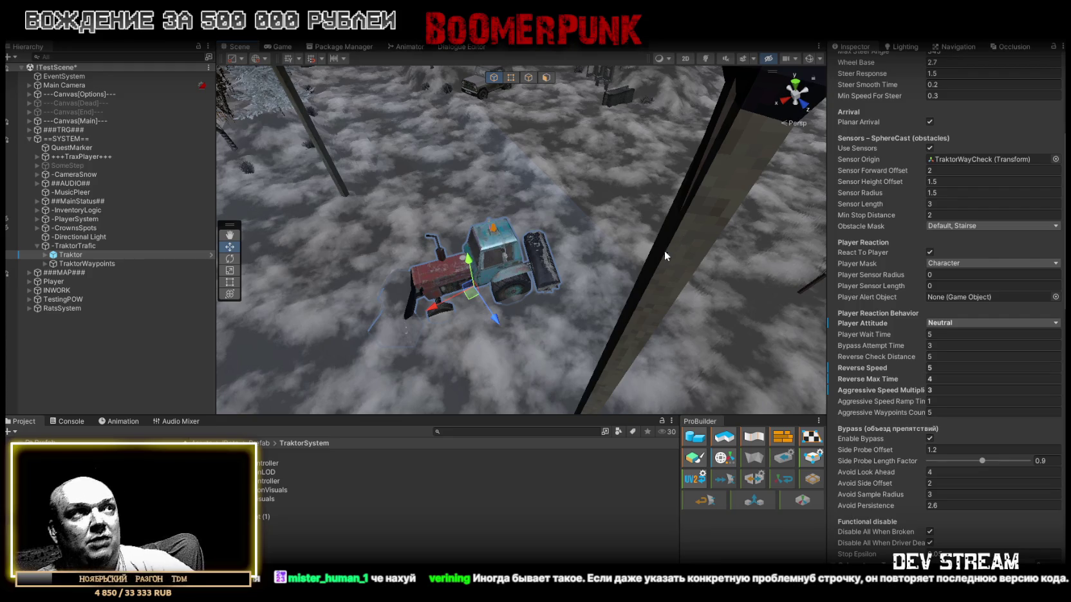
drag(664, 250, 766, 209)
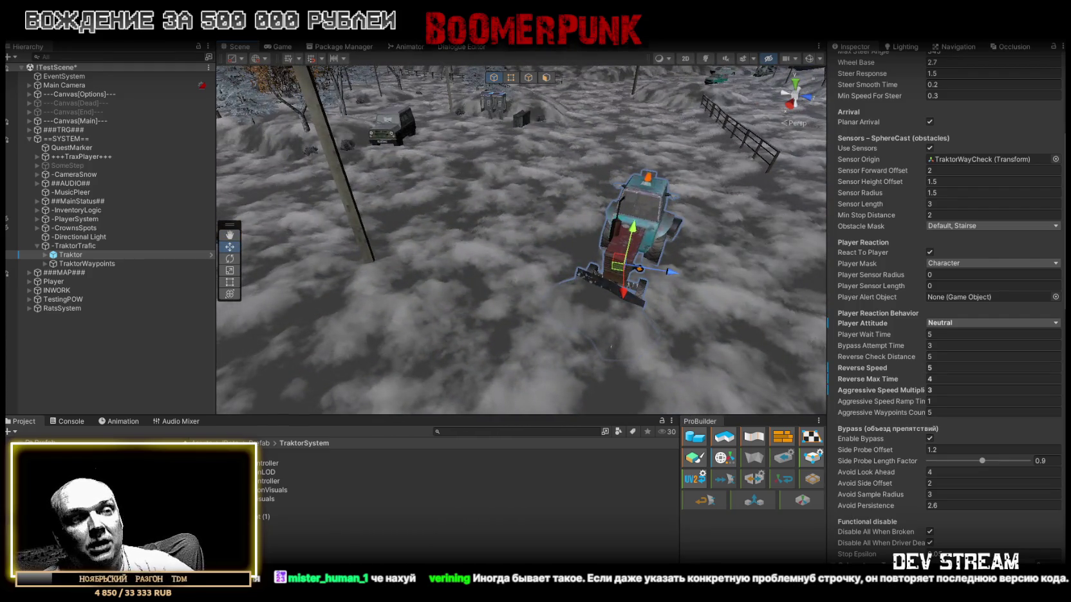
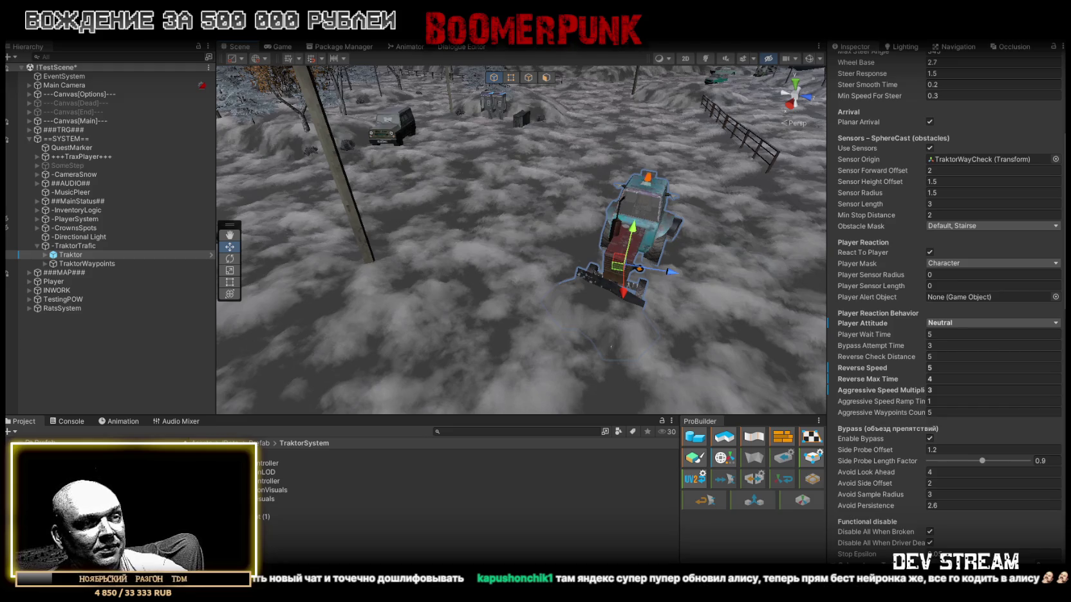
Step: Replace all TrafficAgent code with the updated bypass-visualising version, save it, and return to Unity
key(alt+Tab)
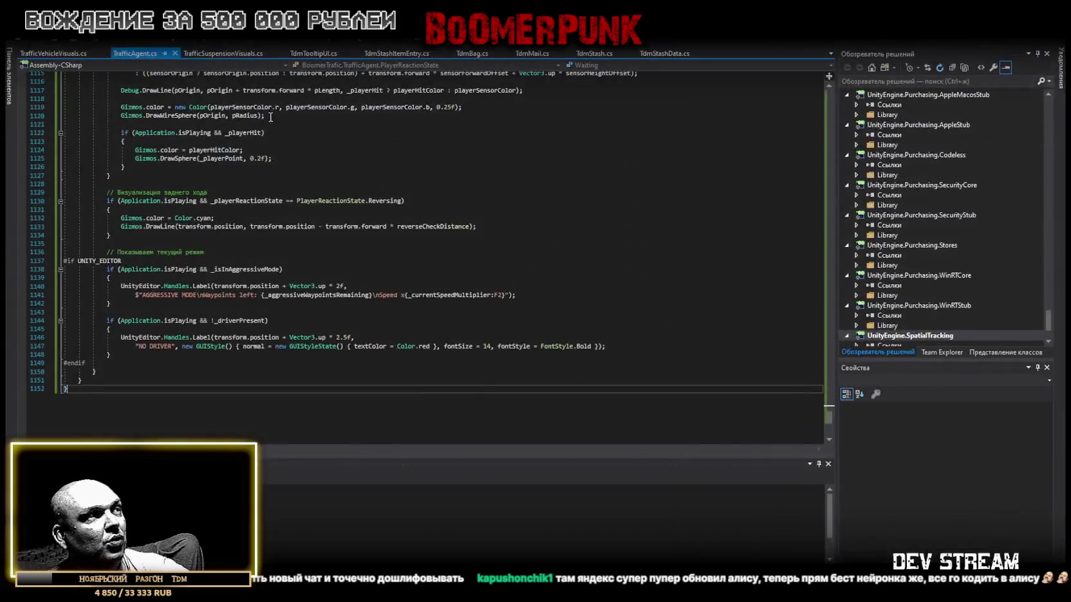
scroll(266, 242, down, 1)
key(ctrl+a)
key(ctrl+v)
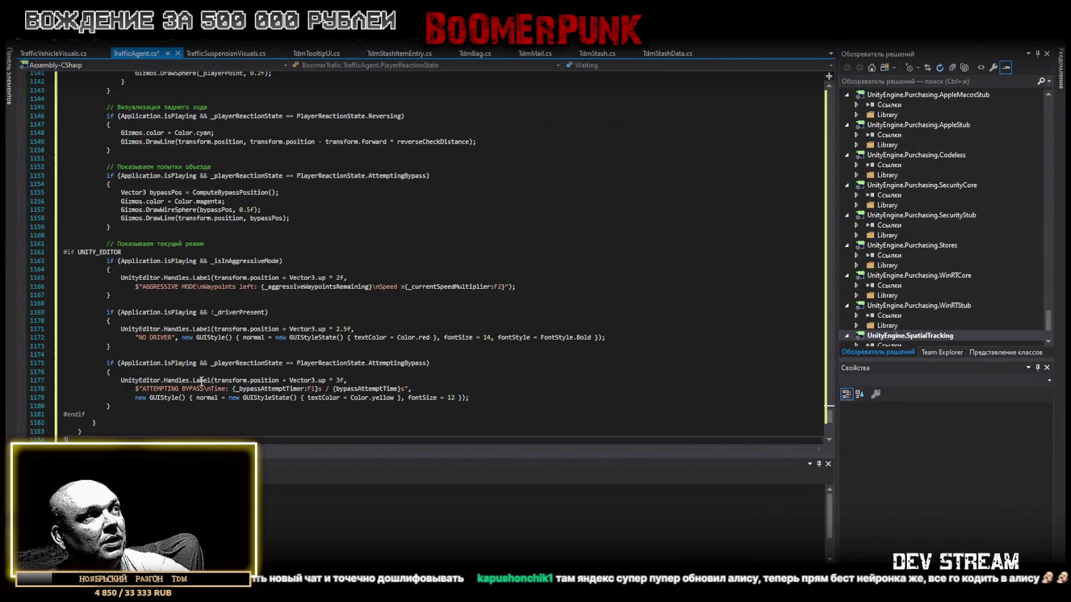
key(ctrl+s)
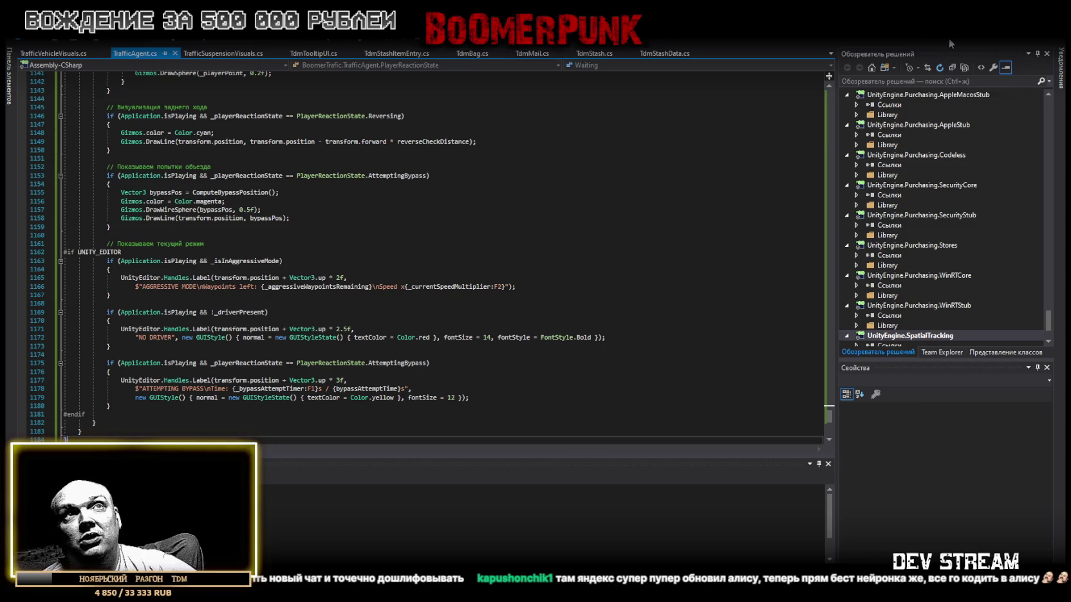
key(alt+Tab)
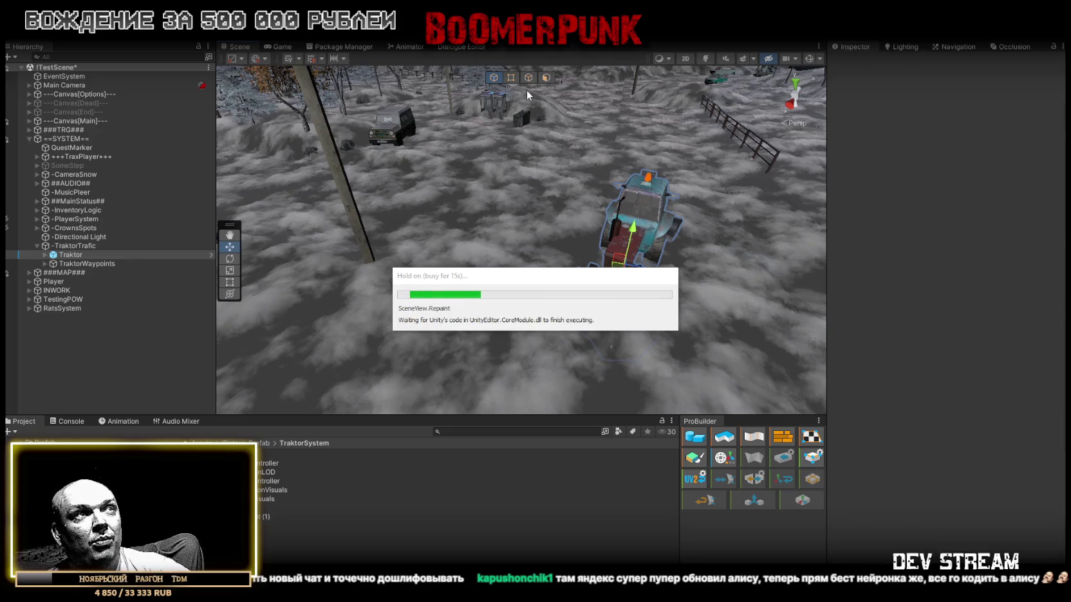
Step: Clear all messages from the Unity console, then return to the Project files
click(70, 422)
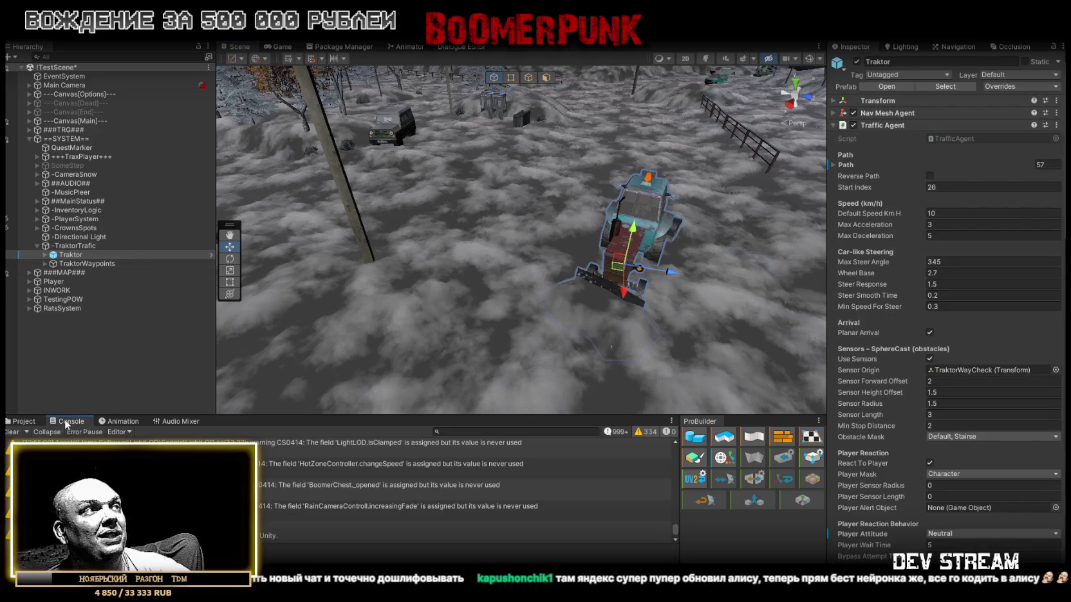
click(11, 433)
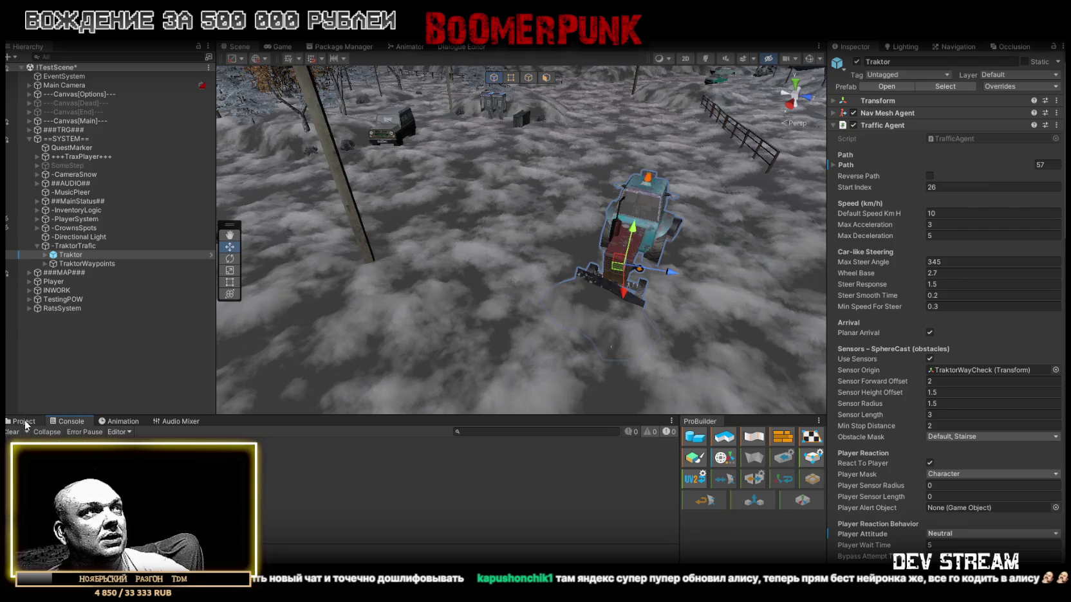
click(23, 421)
Step: Review the Traktor's Traffic Agent settings, frame the Traktor, and enter Play mode
mouse_move(465, 132)
mouse_down()
mouse_move(482, 229)
mouse_move(468, 229)
mouse_up()
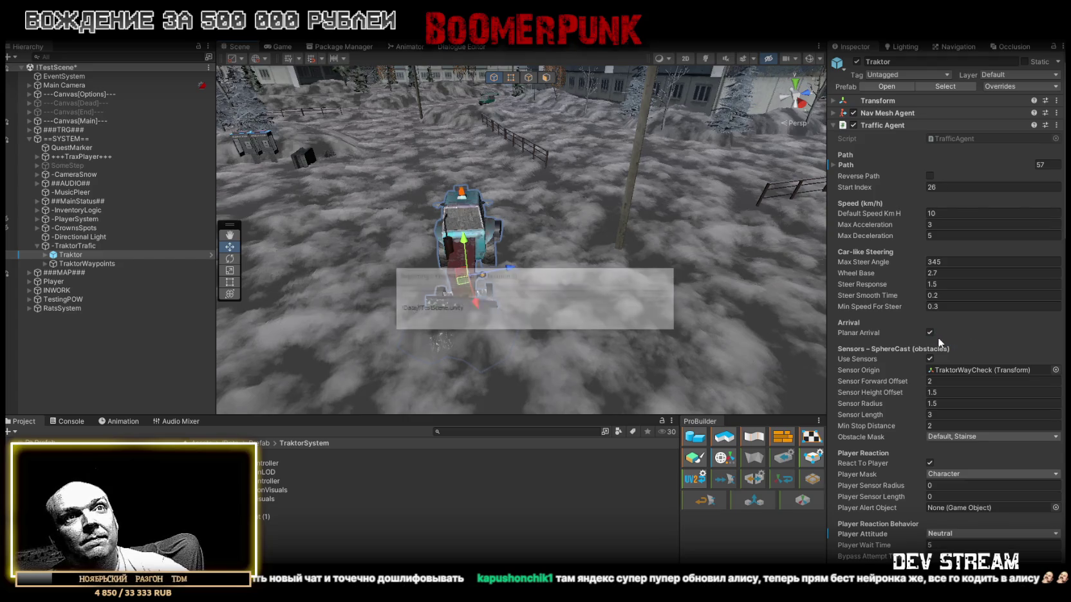
scroll(939, 337, down, 3)
scroll(919, 331, down, 1)
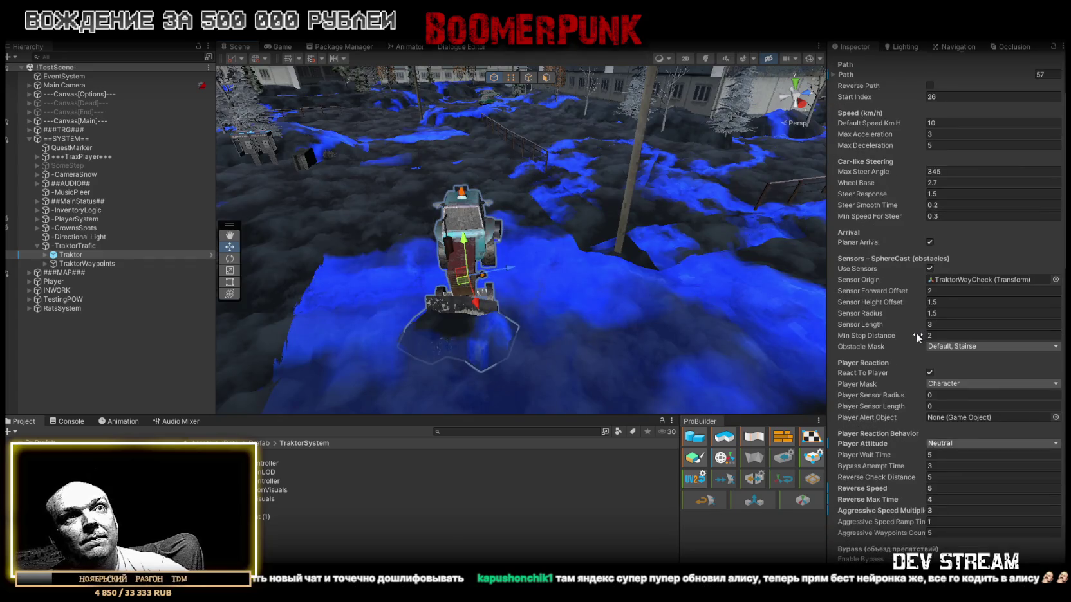
scroll(917, 333, down, 2)
scroll(910, 329, down, 2)
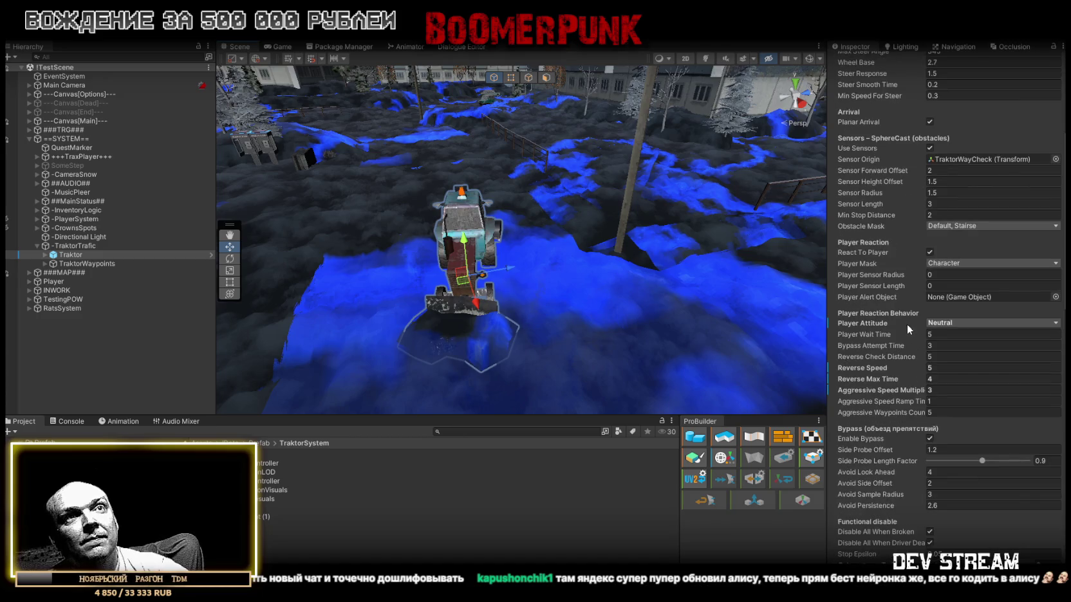
scroll(906, 325, down, 2)
key(f)
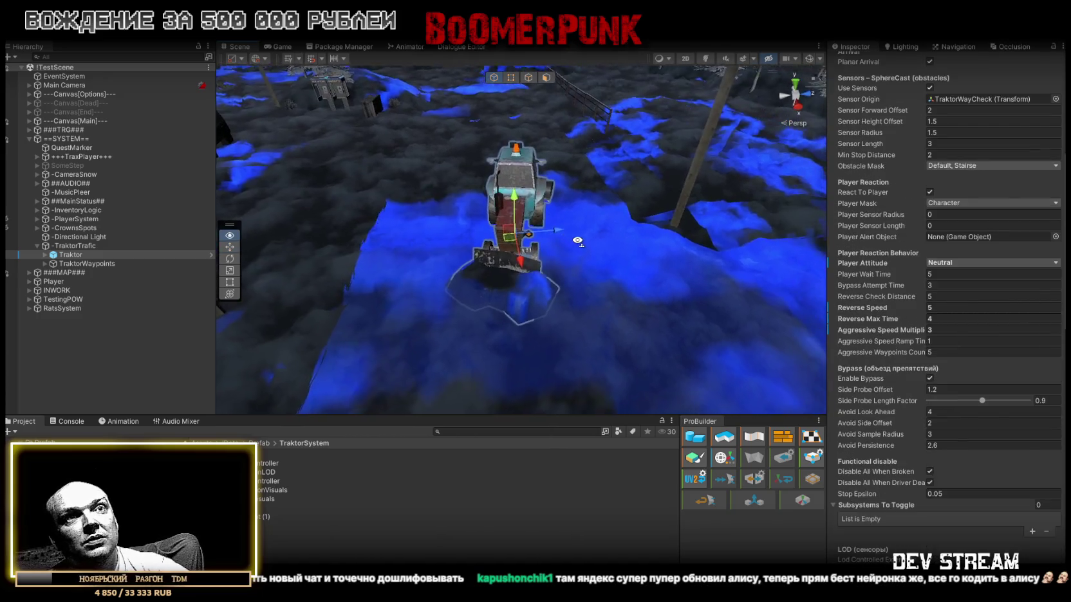
click(527, 29)
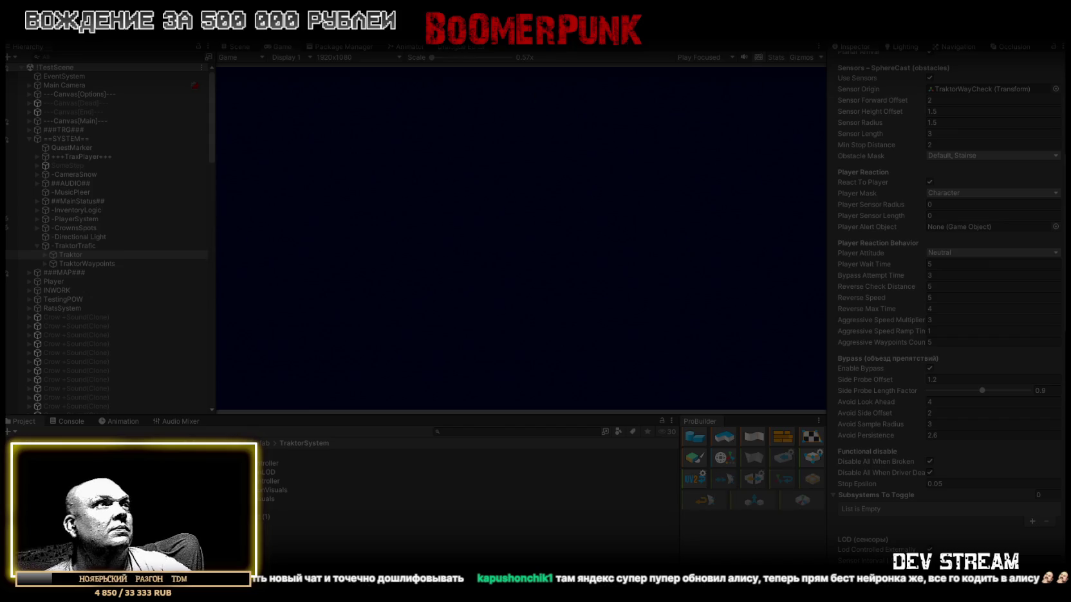
Step: Maximize the Game view and walk the player past the garages toward the gate
double_click(279, 47)
key(w)
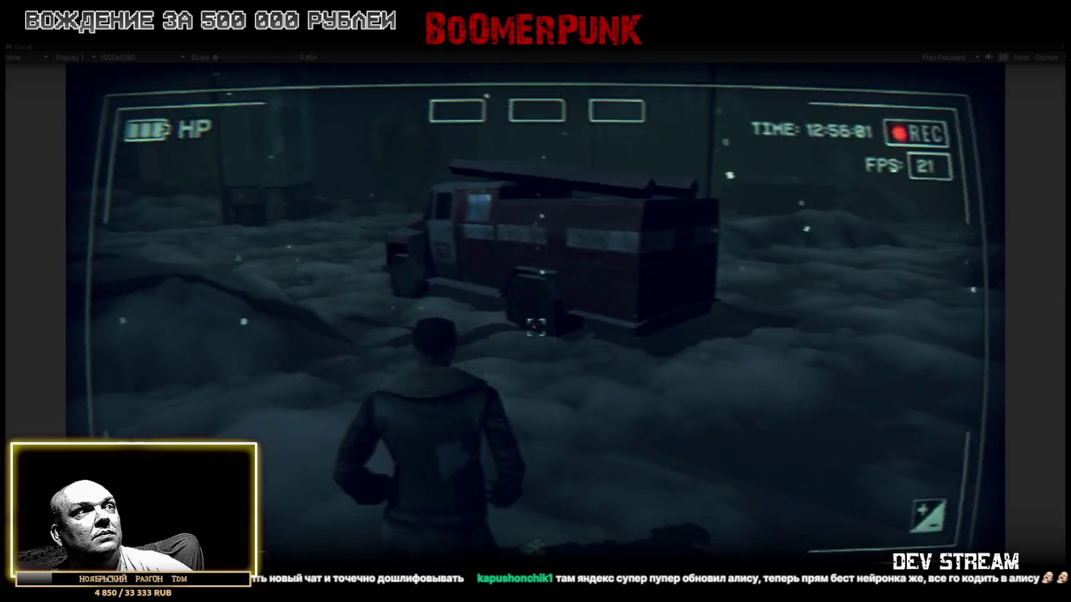
key(a)
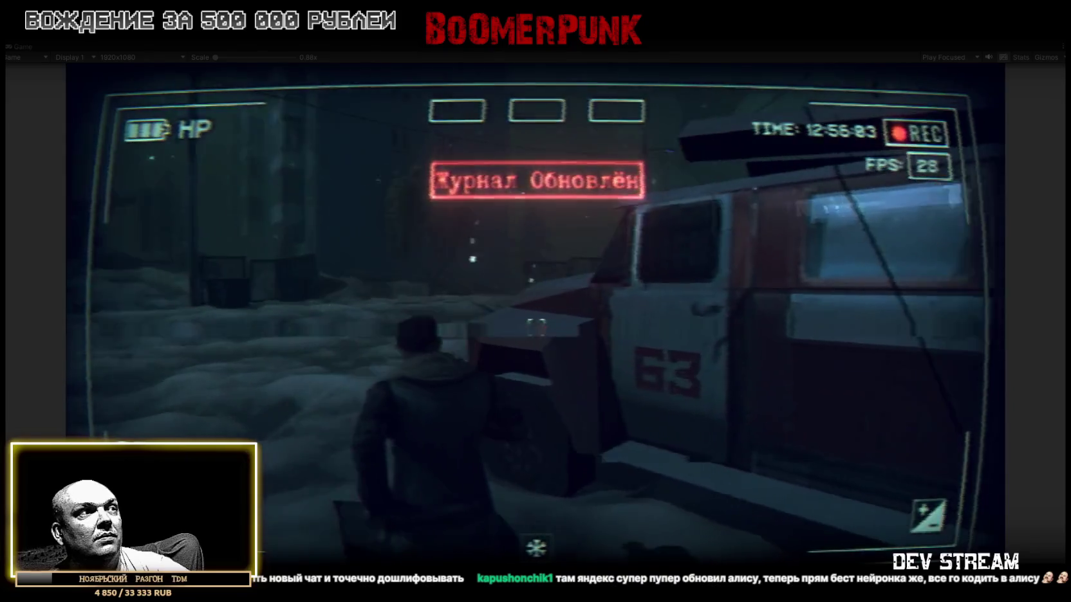
key(w)
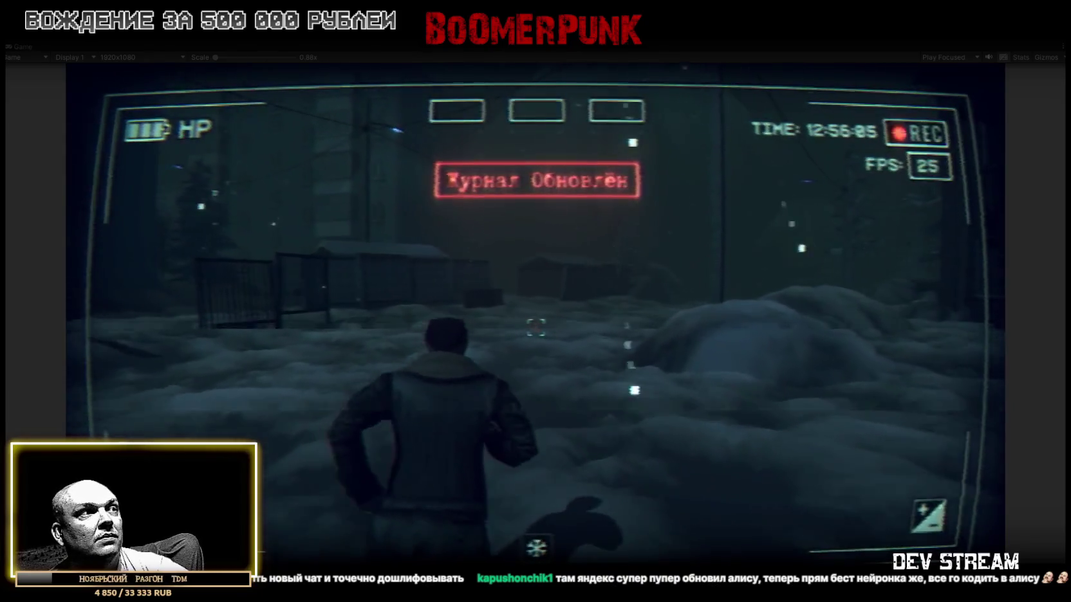
key(w)
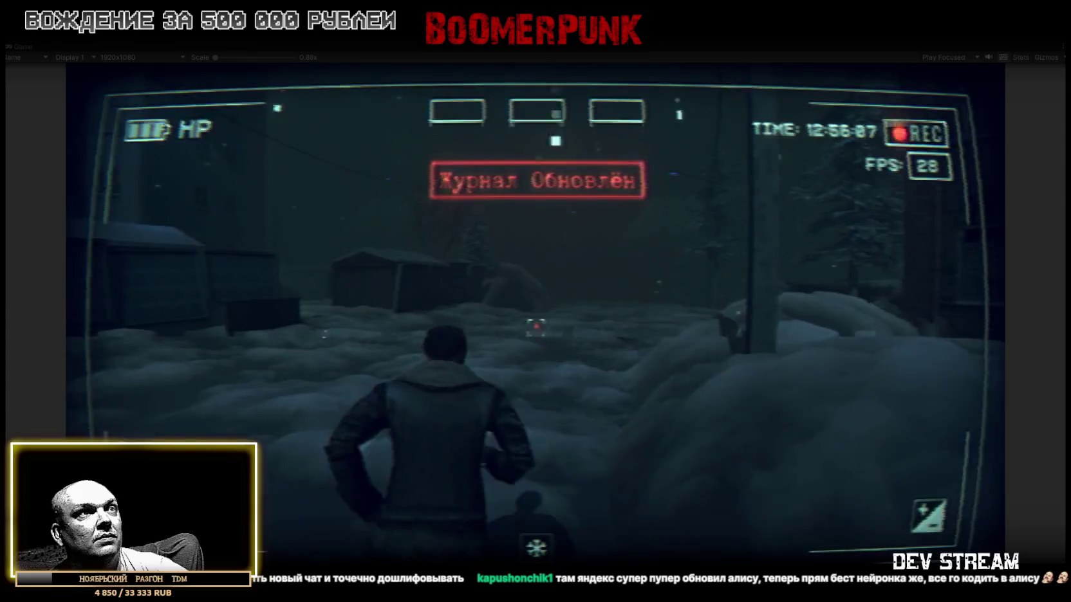
key(w)
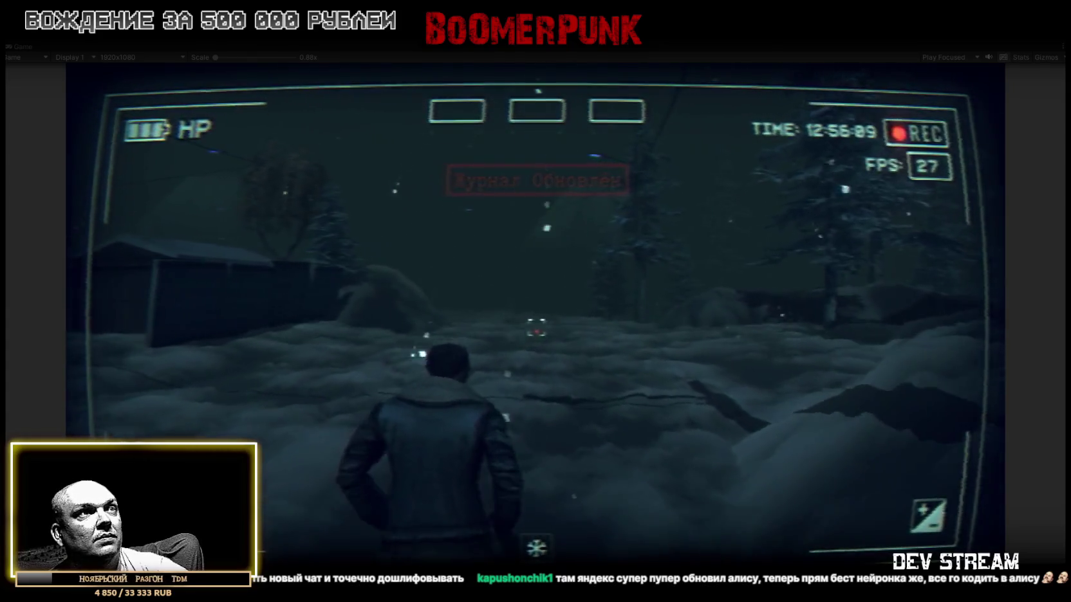
key(w)
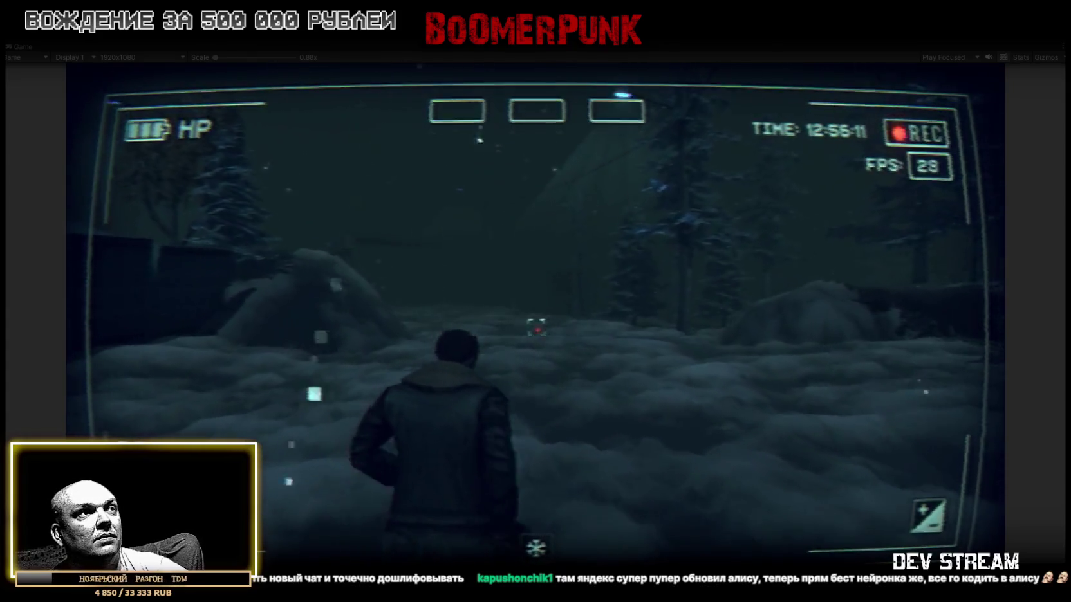
key(w)
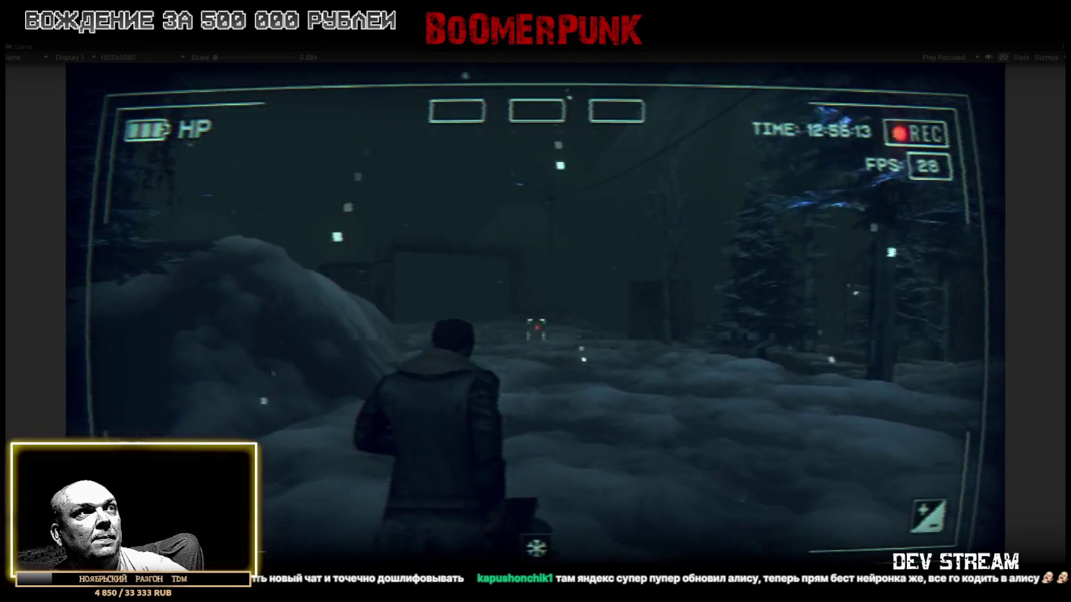
key(w)
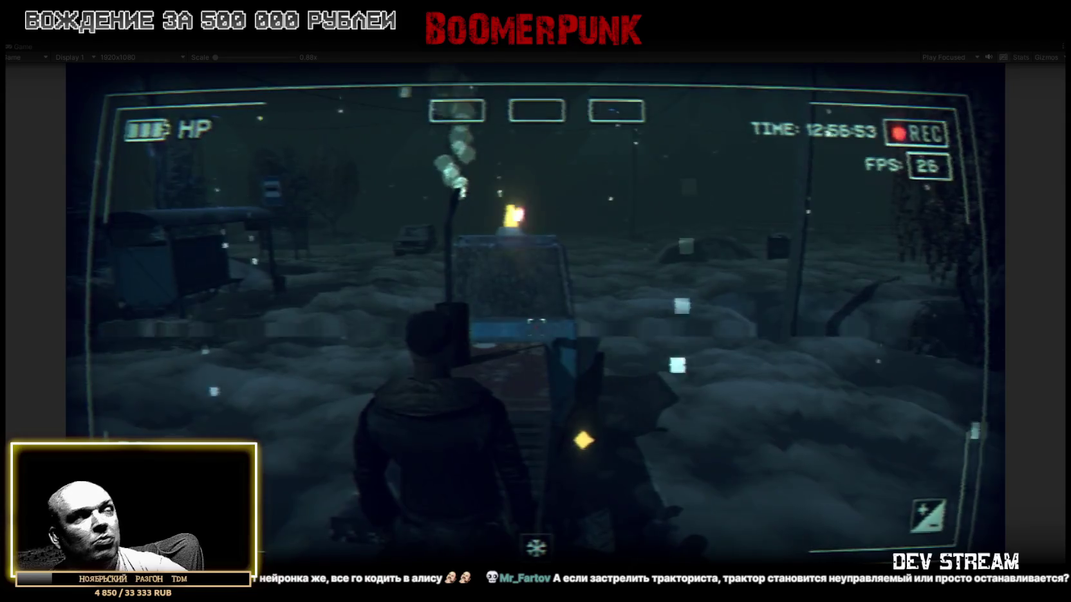
Step: Restore the editor layout, set the tractor's Player Attitude to Aggressive, and stop the play test
key(Escape)
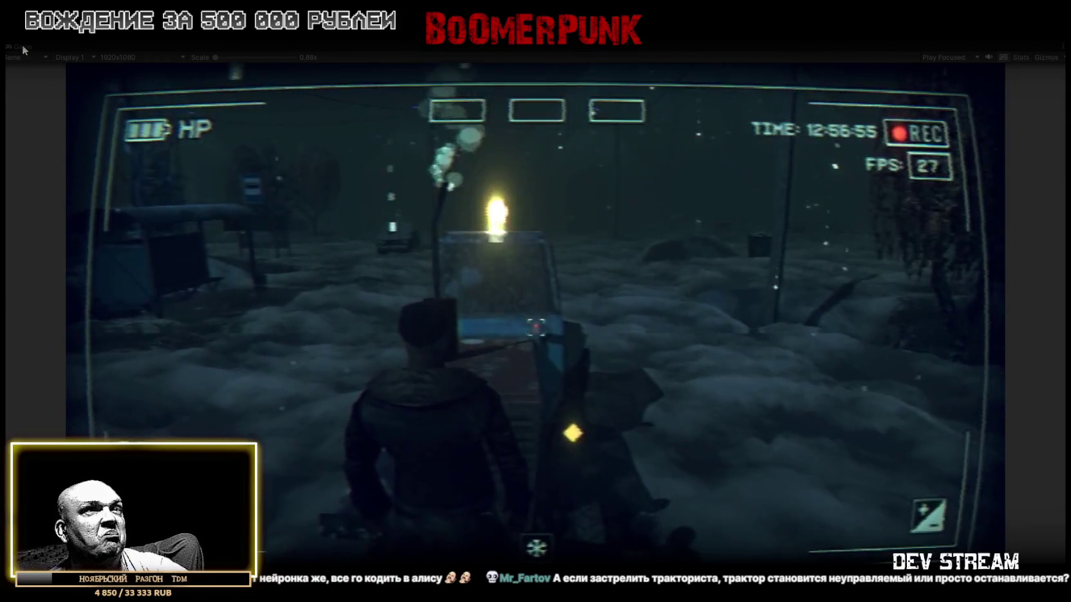
double_click(22, 44)
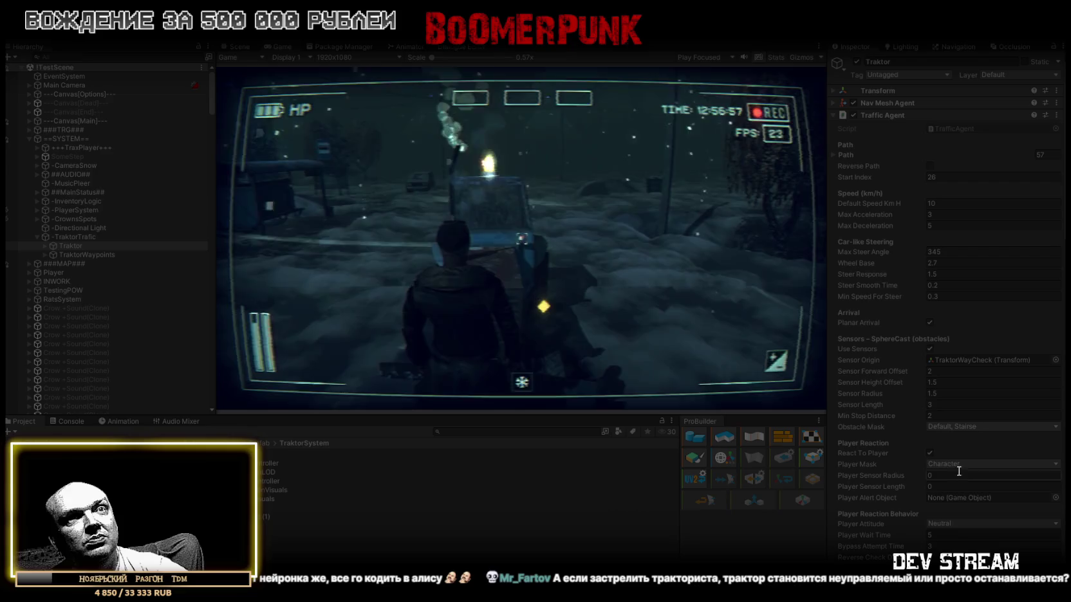
click(963, 525)
click(968, 544)
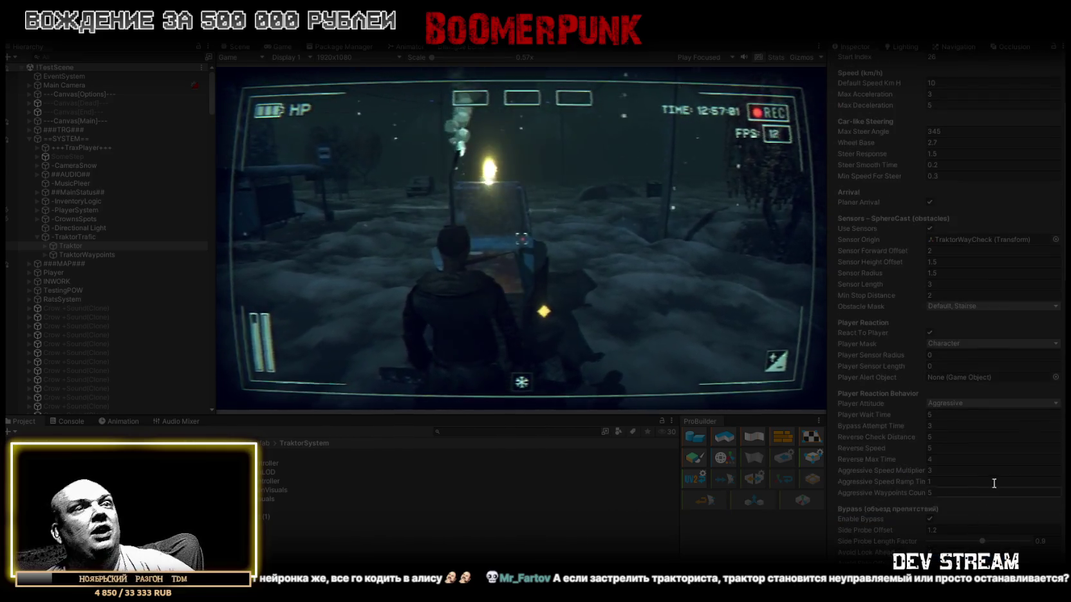
scroll(1006, 404, down, 5)
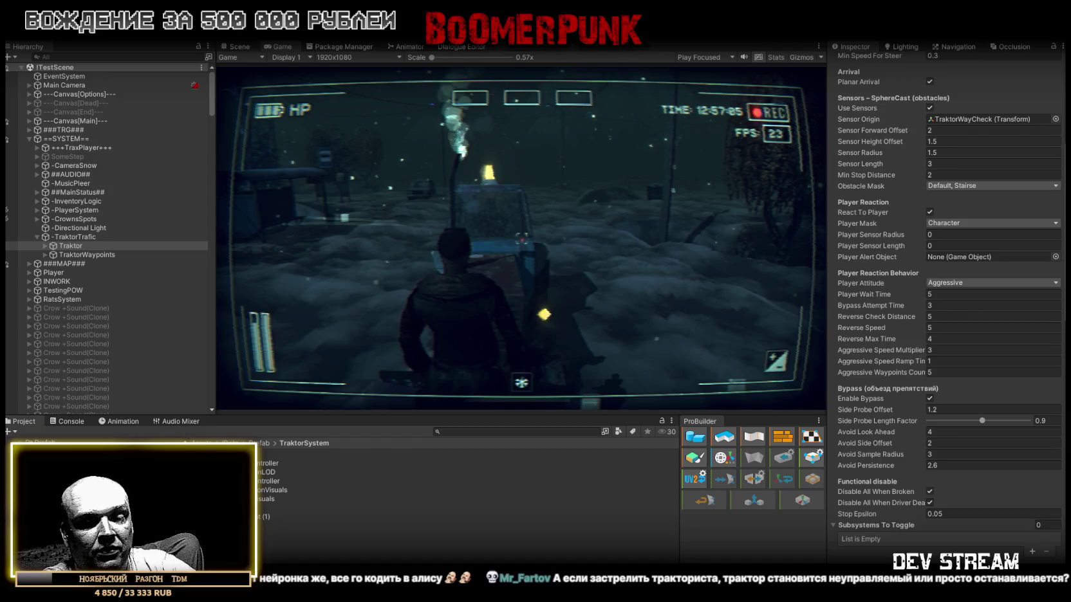
key(ctrl+p)
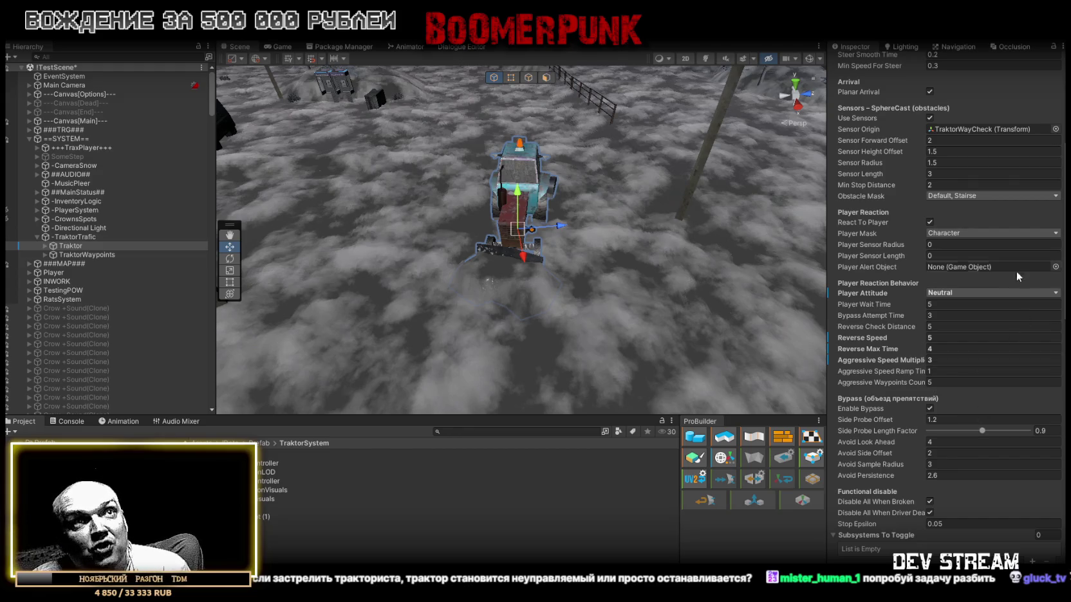
Step: Check the tractor's Player Attitude options, leave it at Neutral, and switch to TrafficAgent.cs
click(974, 291)
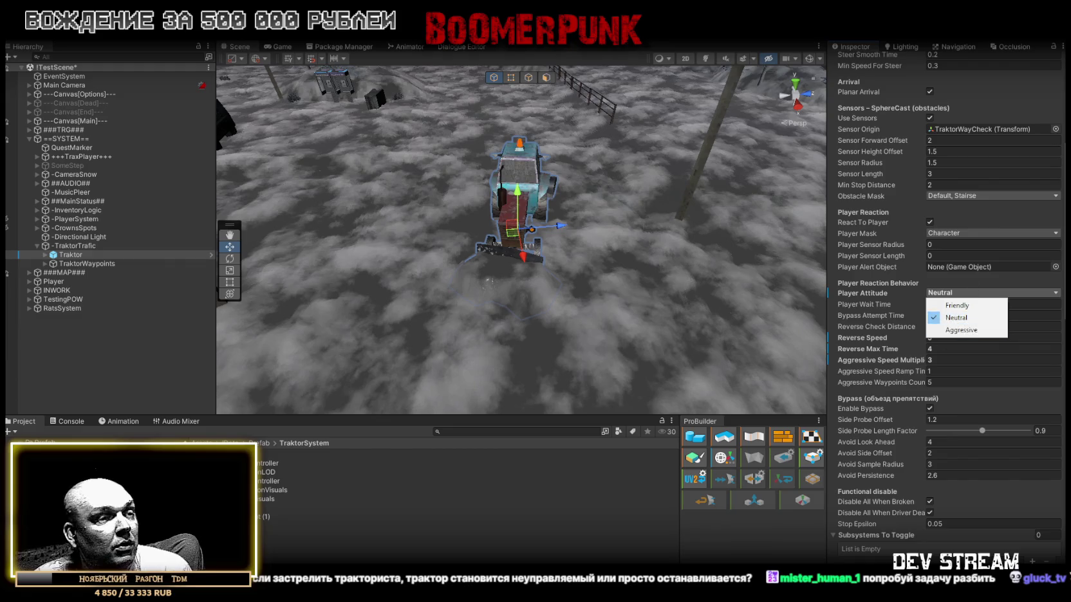
key(Escape)
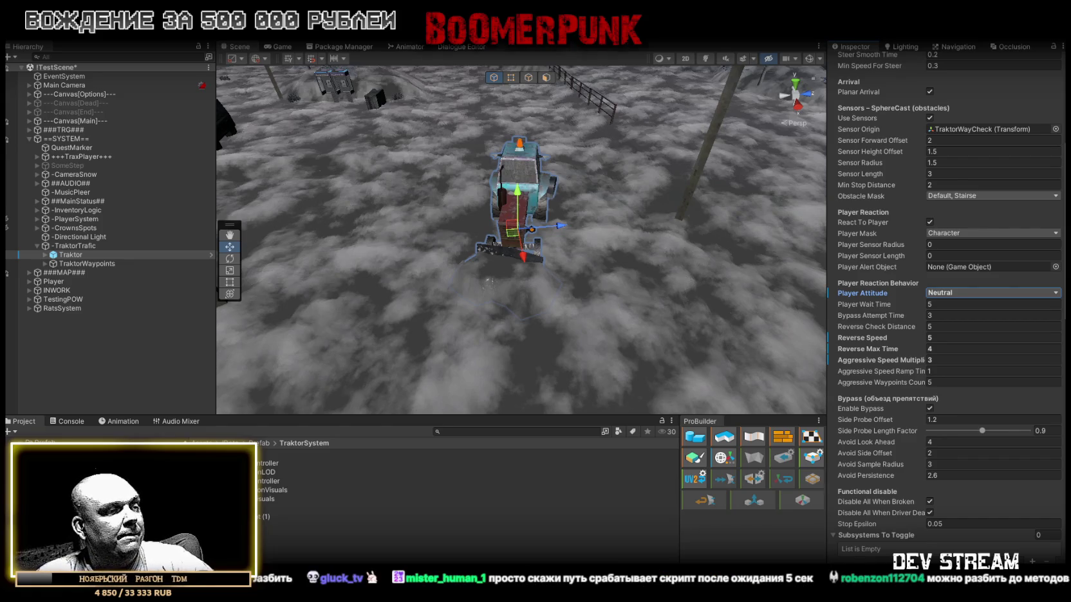
key(alt+Tab)
Step: Undo the NO DRIVER and ATTEMPTING BYPASS label blocks, keeping the aggressive-mode label, then return to Unity
scroll(235, 407, down, 6)
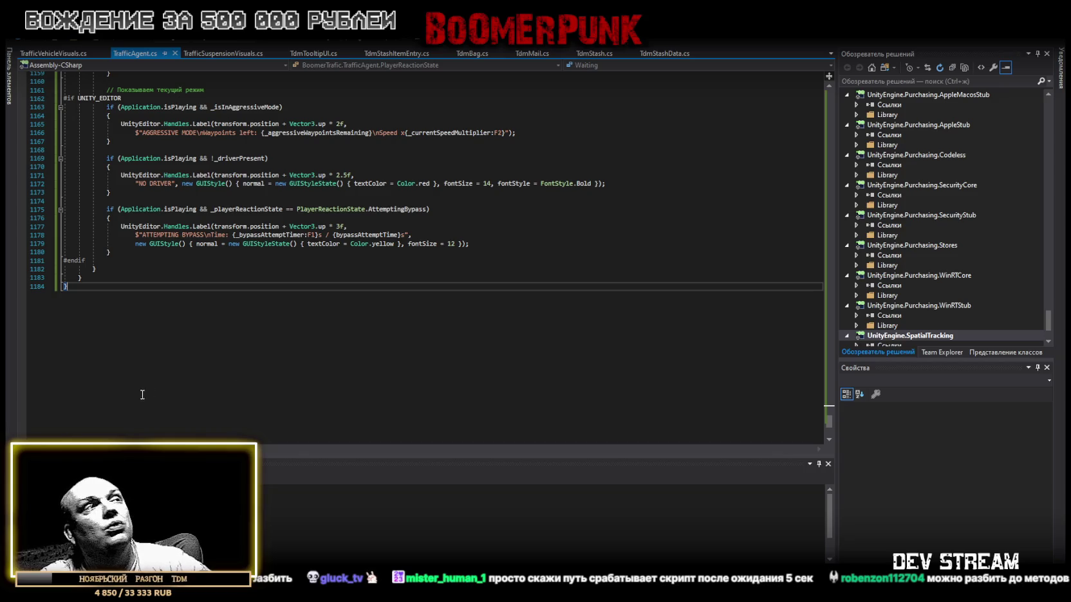
key(ctrl+k)
key(ctrl+d)
key(ctrl+z)
key(ctrl+z)
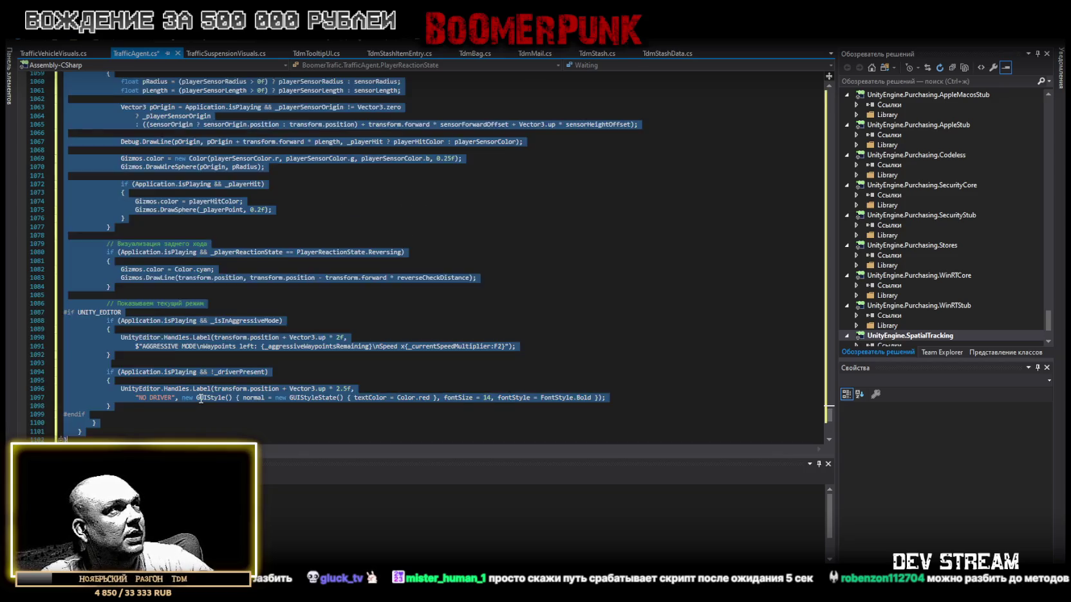
key(ctrl+z)
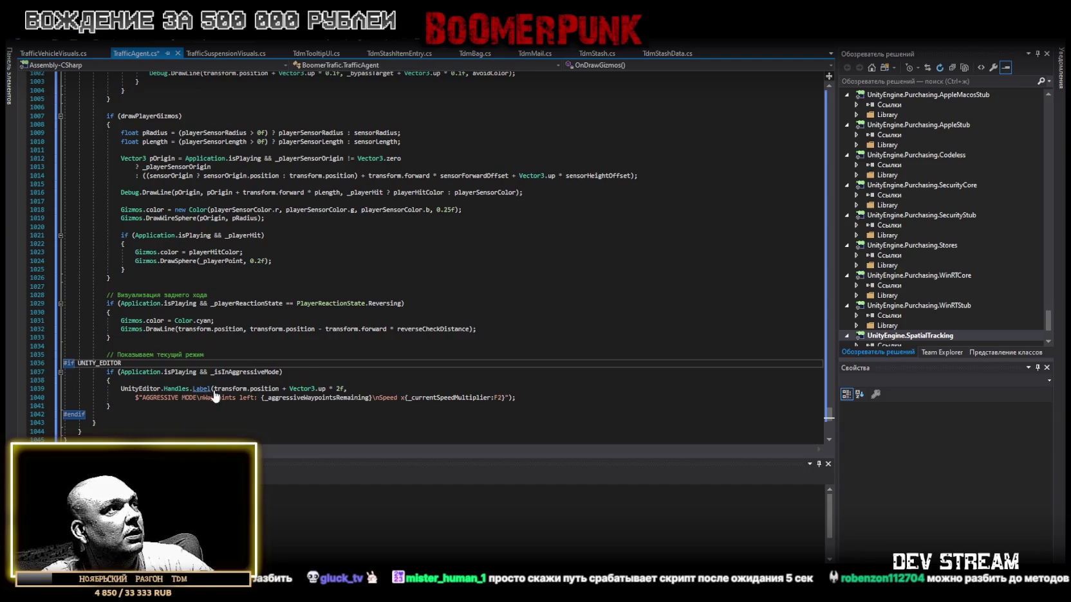
scroll(648, 247, down, 3)
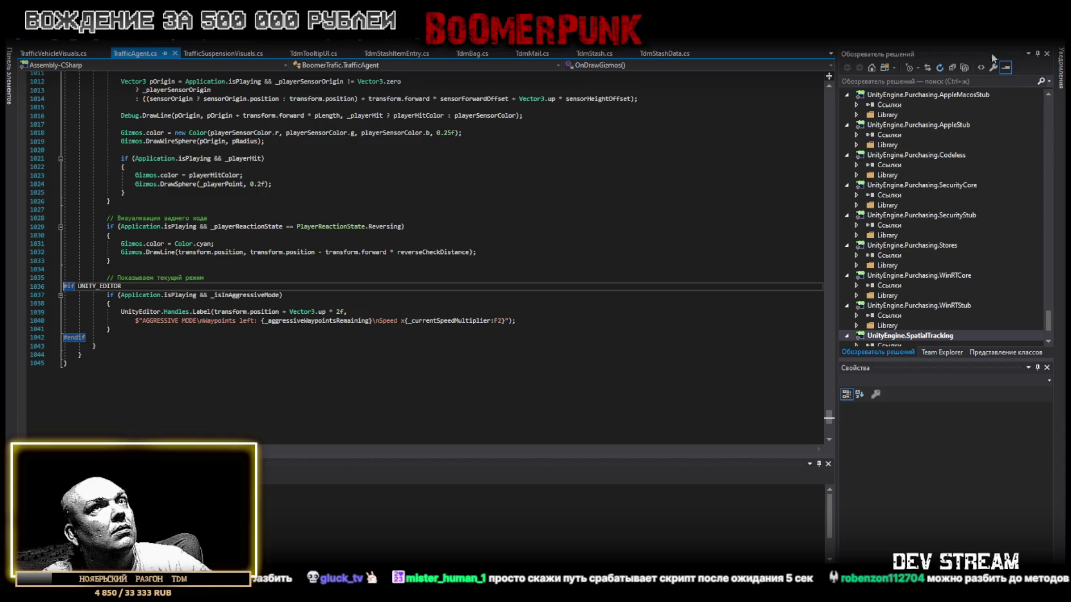
key(alt+Tab)
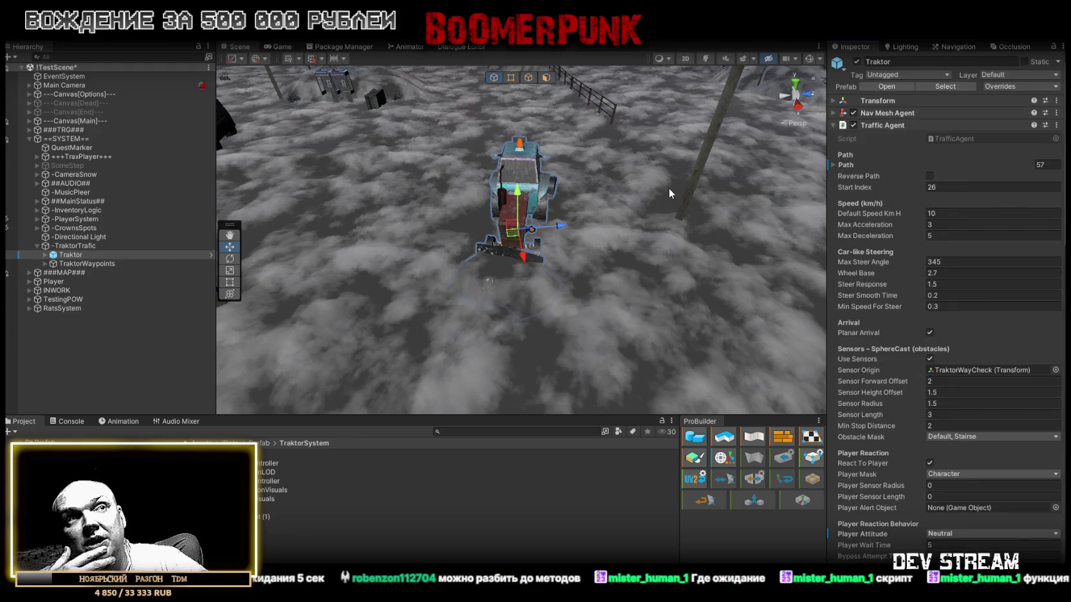
Step: Inspect Player Wait Time, orbit around the tractor, and start a play test with Neutral attitude
scroll(914, 451, down, 4)
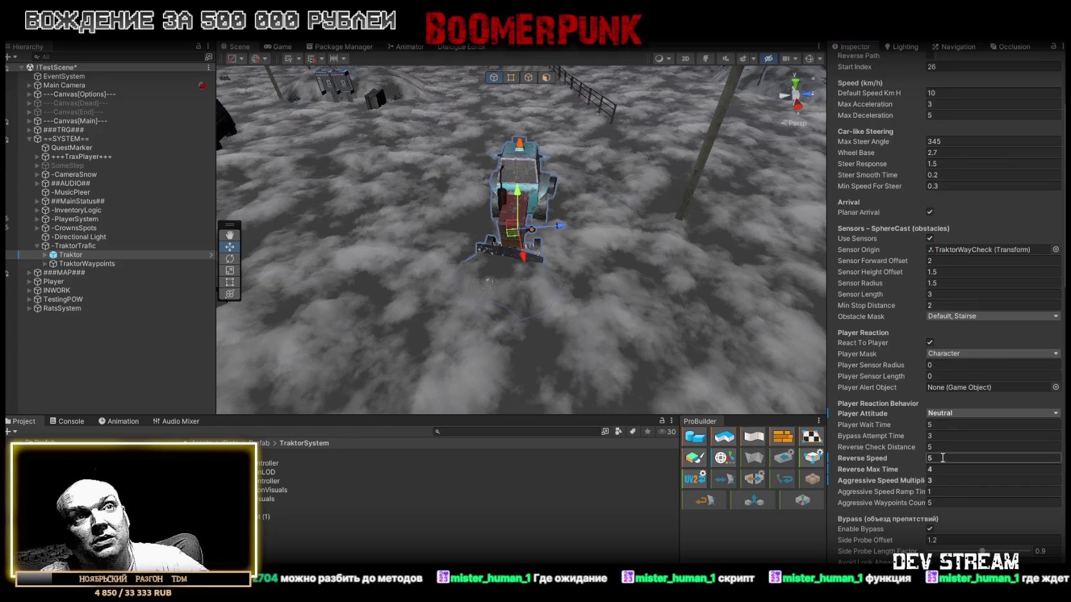
right_click(856, 431)
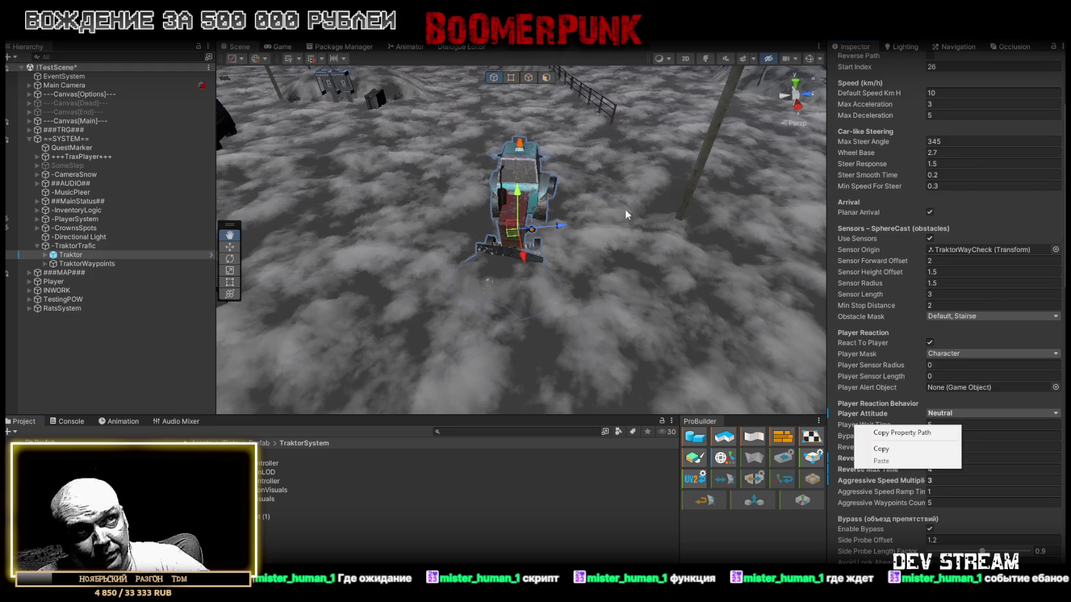
mouse_move(547, 209)
mouse_down()
mouse_move(560, 183)
mouse_move(614, 232)
mouse_up()
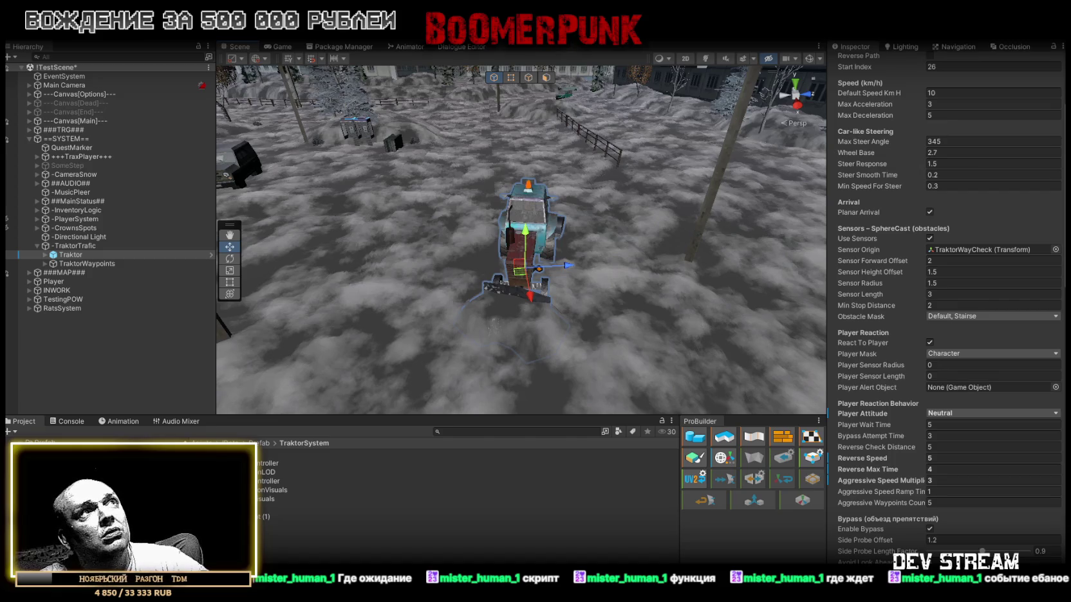
key(ctrl+p)
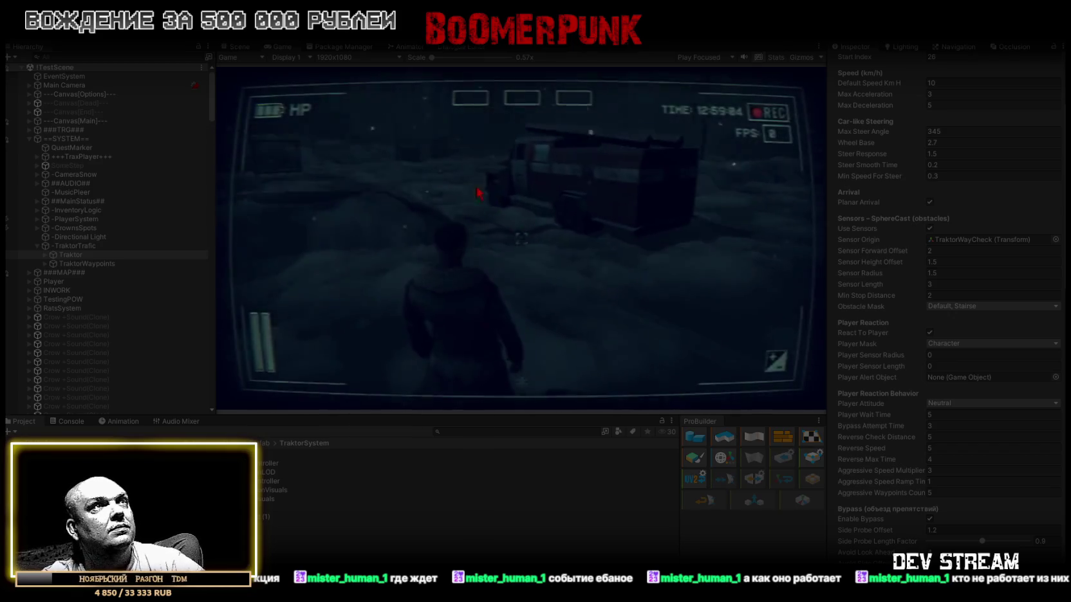
Step: Walk the character past the truck and buildings, out under the gate, toward the tractor
key(w)
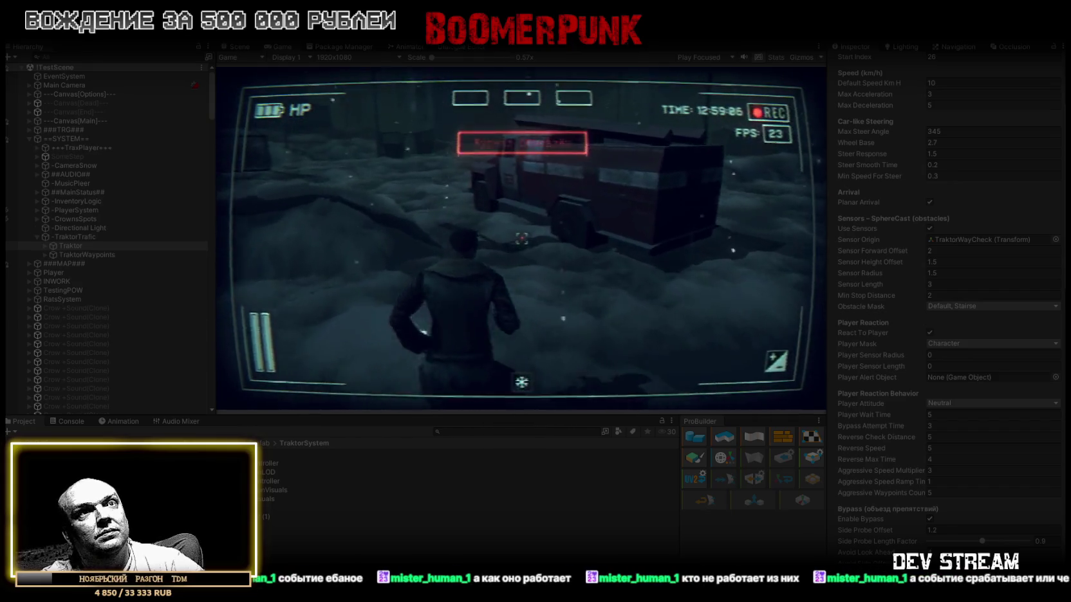
key(a)
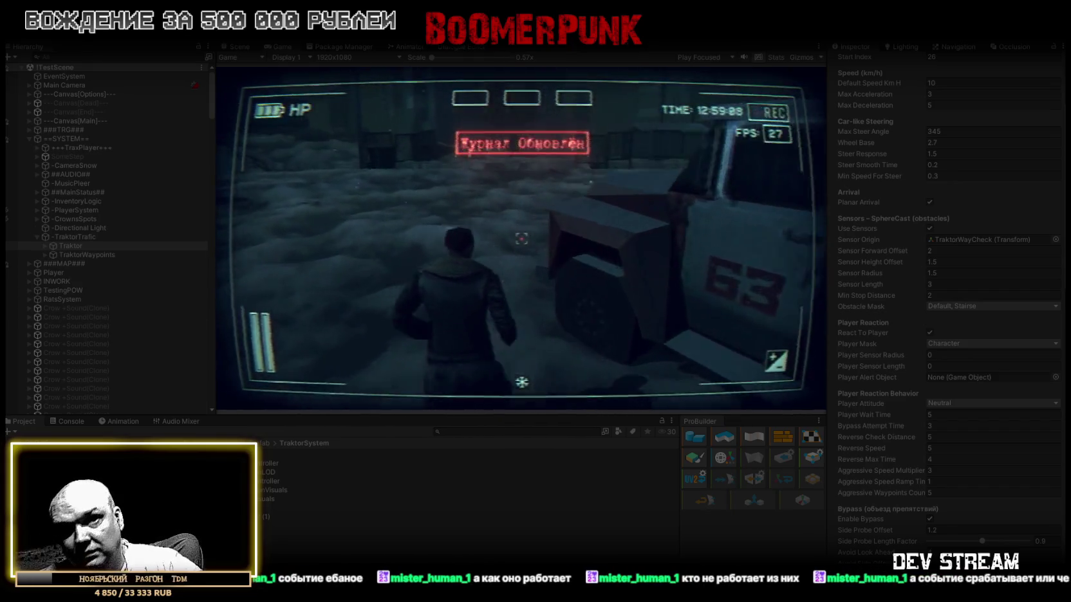
key(a)
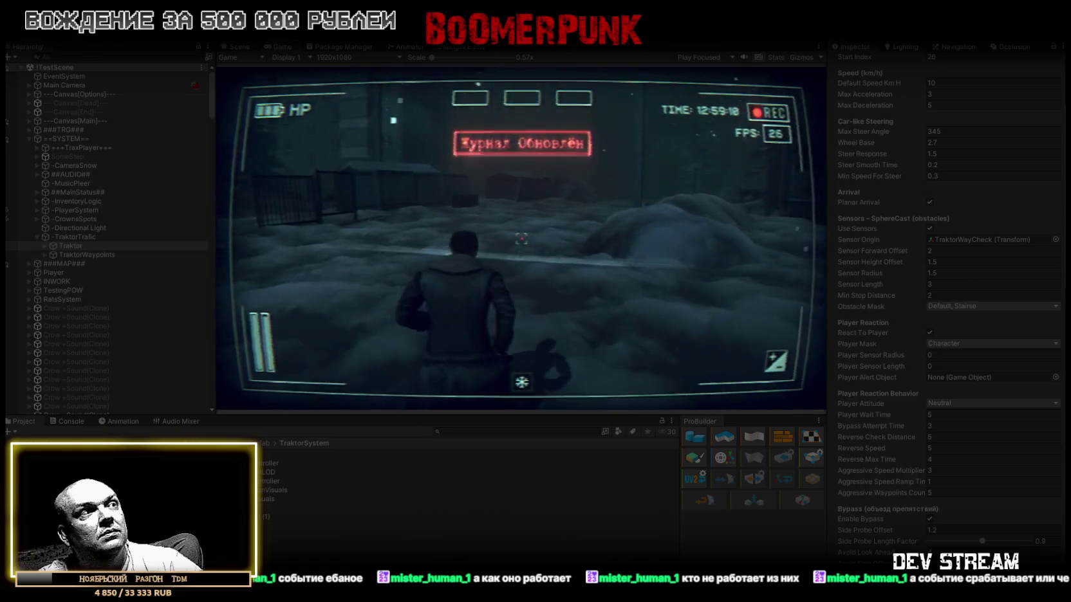
key(w)
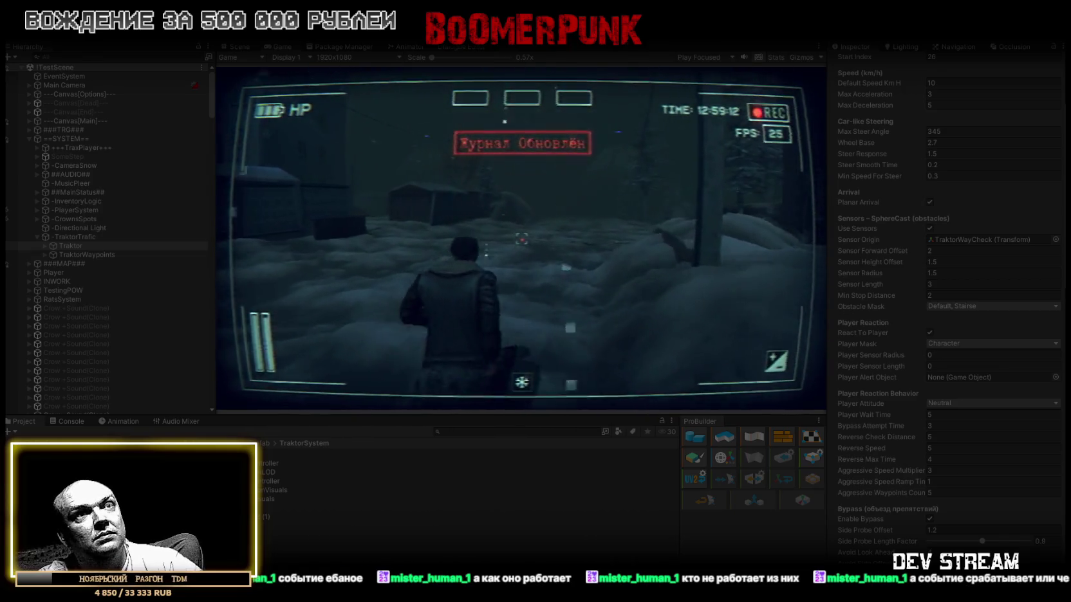
key(d)
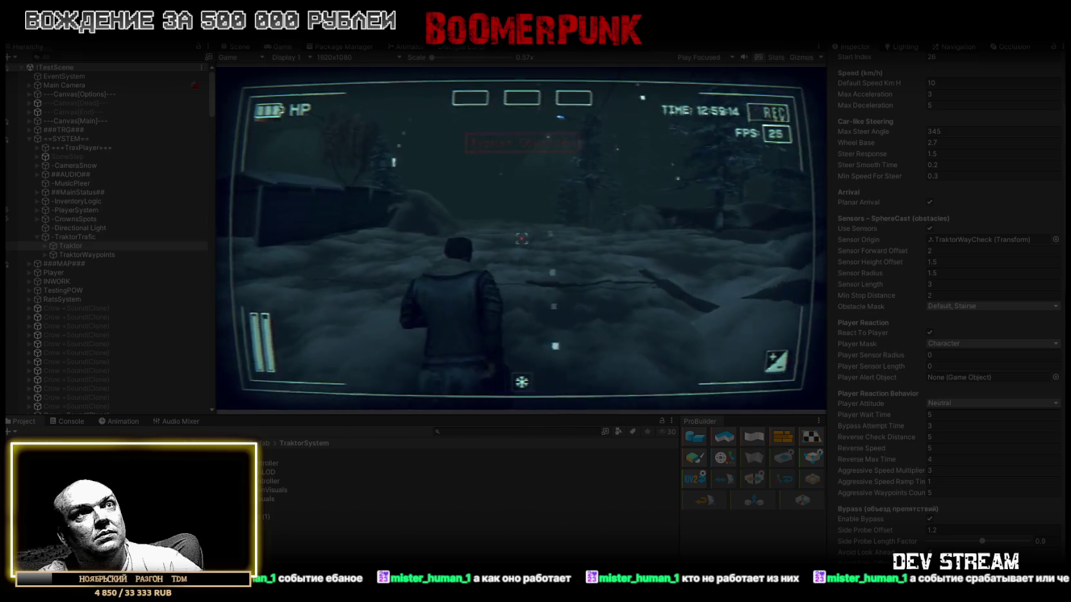
key(a)
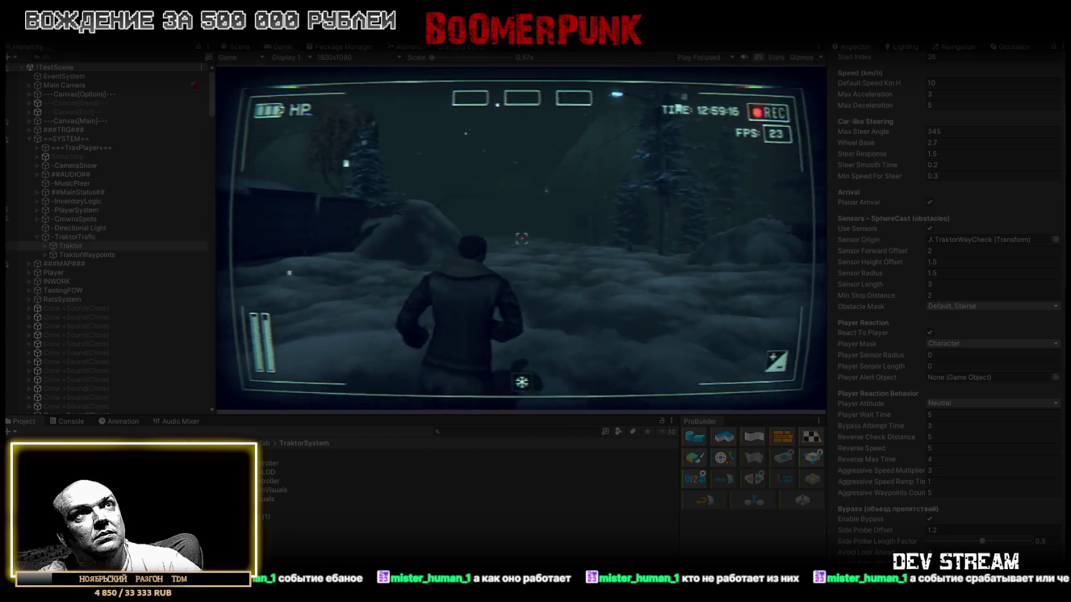
key(w)
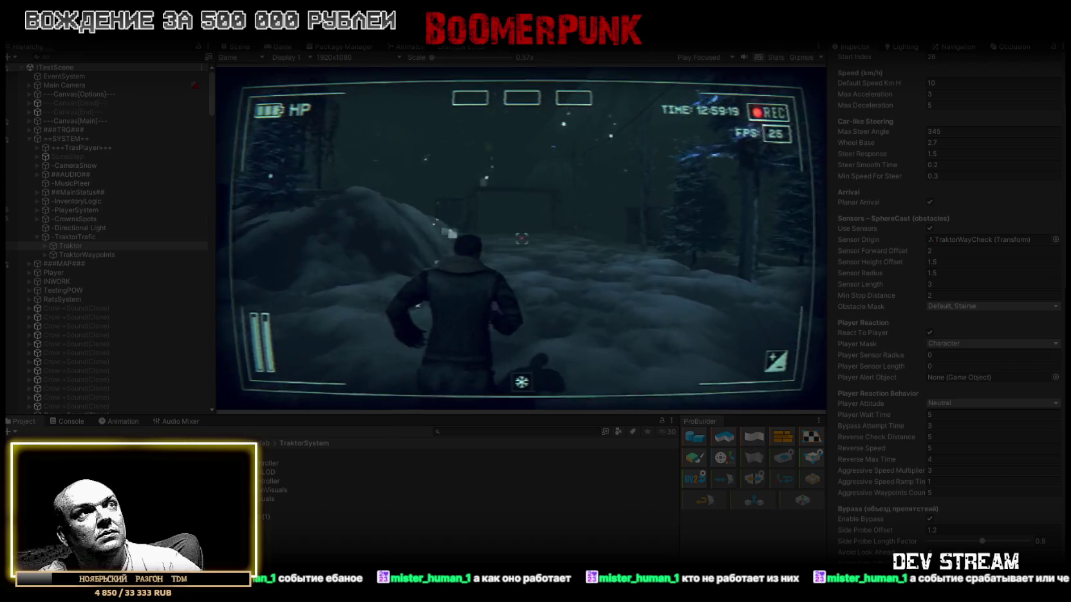
key(w)
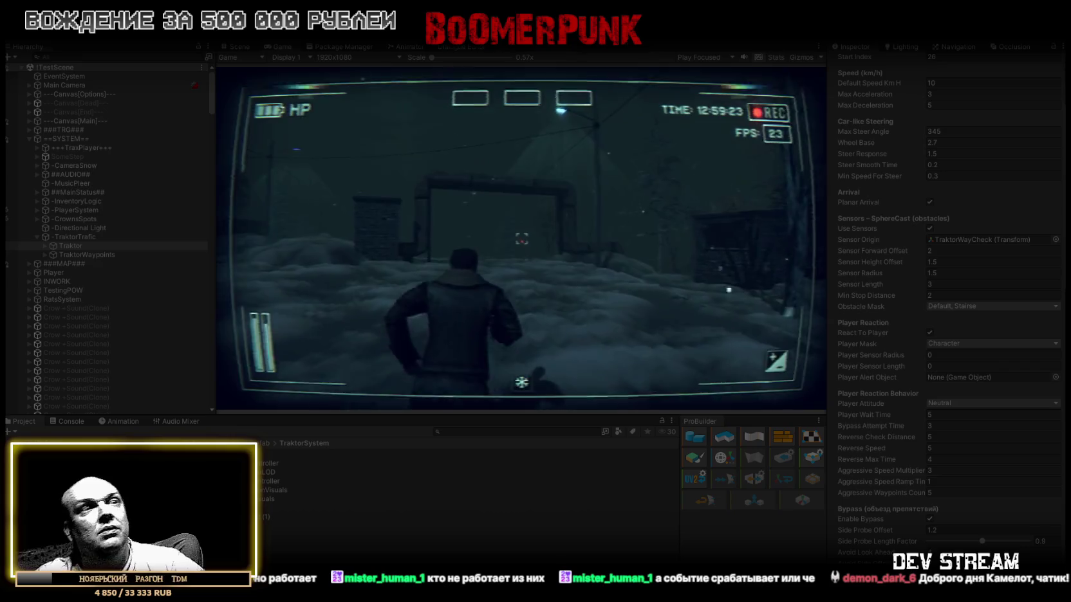
key(w)
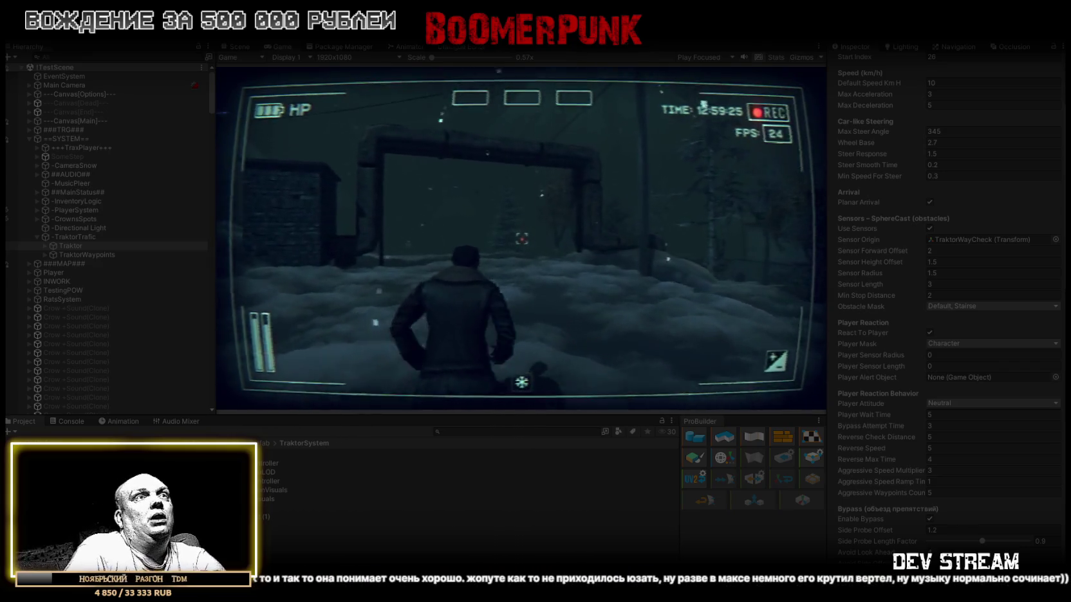
key(w)
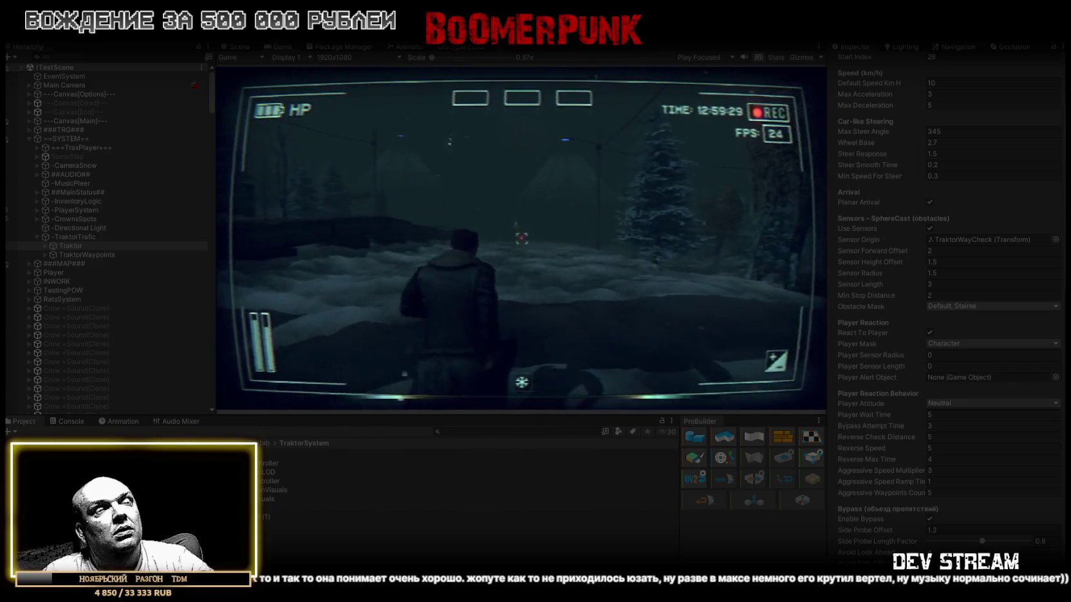
key(w)
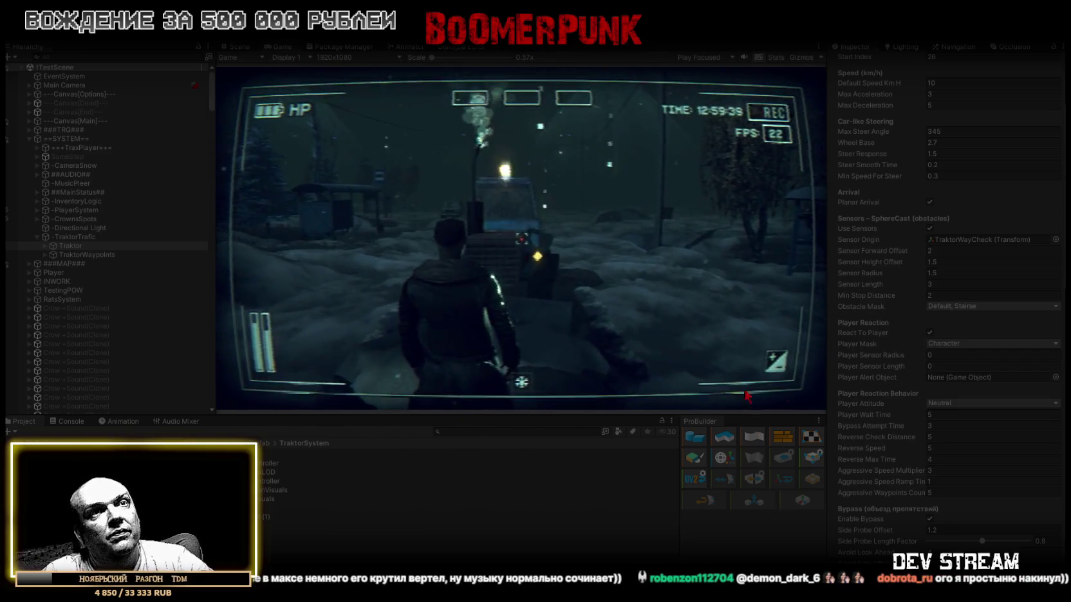
Step: Switch the tractor's Player Attitude to Aggressive during play, then bring up the in-game menu
click(956, 404)
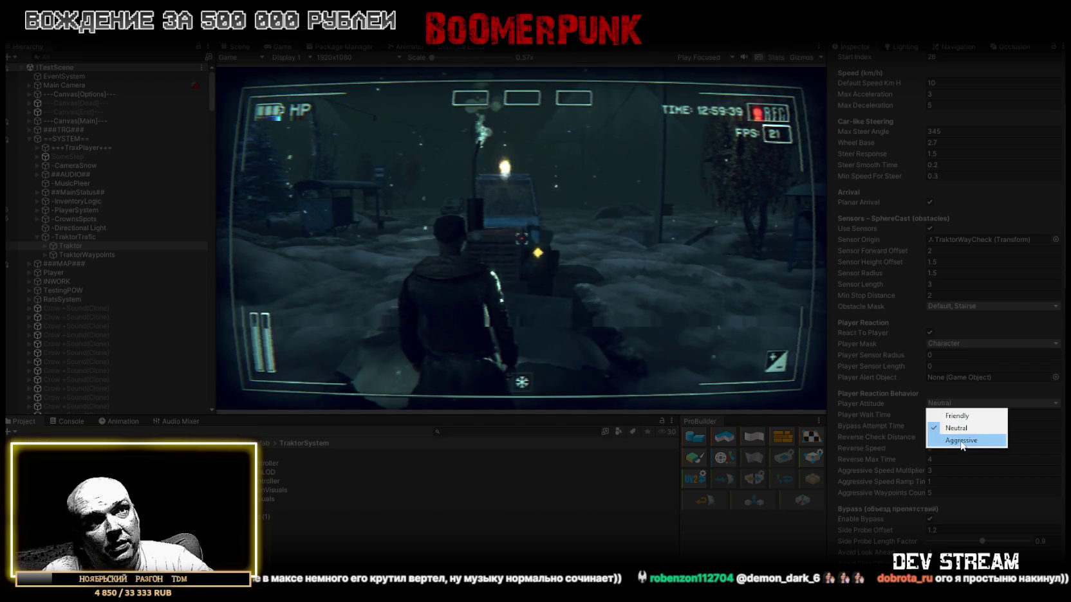
click(960, 440)
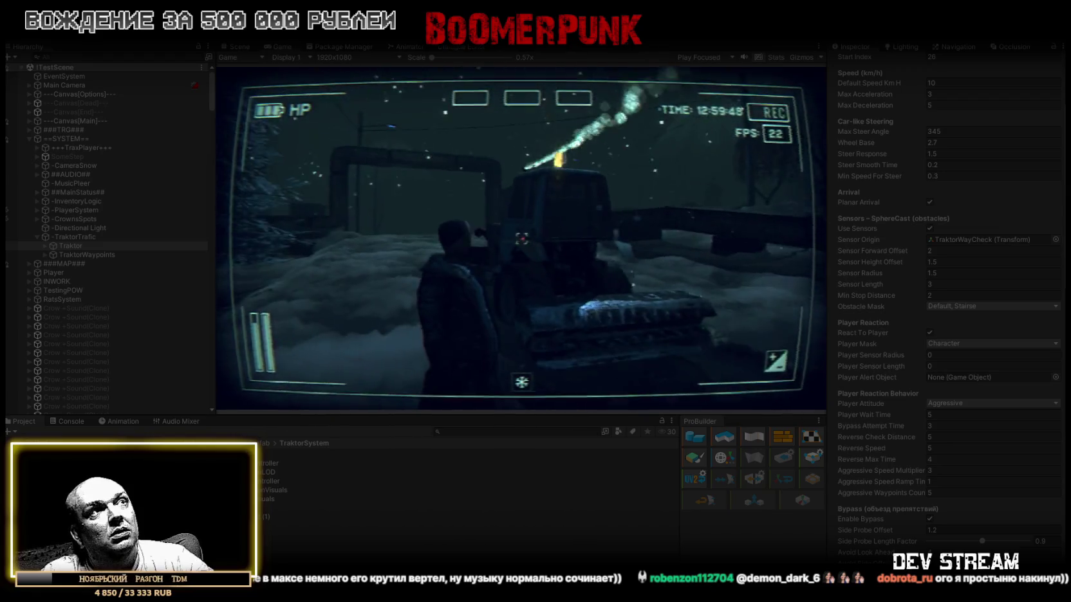
key(Escape)
key(Escape)
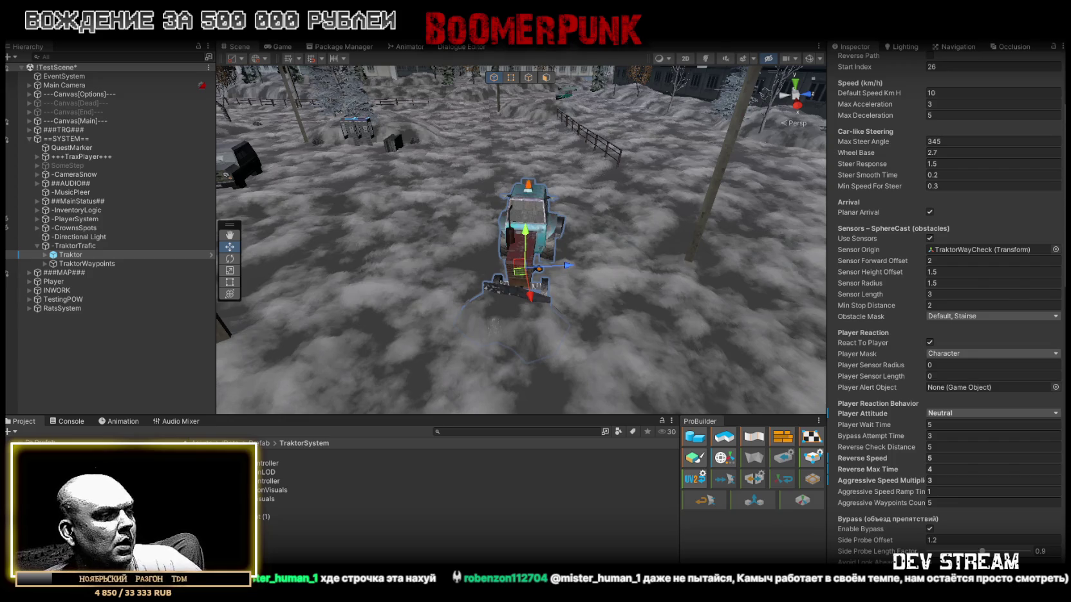
Step: Select the entire TrafficAgent.cs script in Visual Studio, then switch to the Steam library
key(alt+Tab)
click(207, 387)
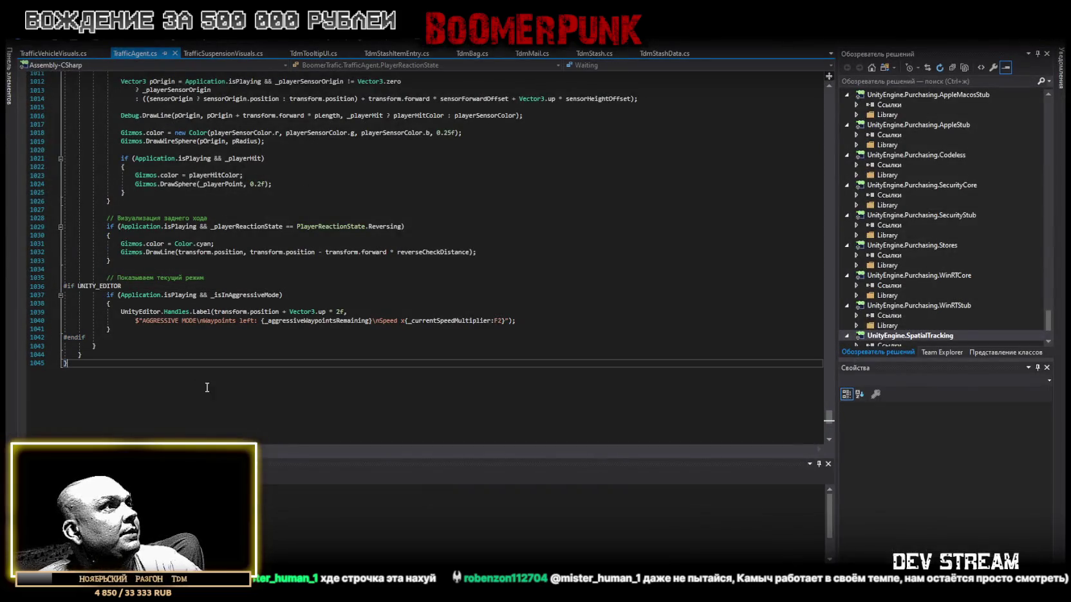
key(ctrl+a)
scroll(182, 423, up, 3)
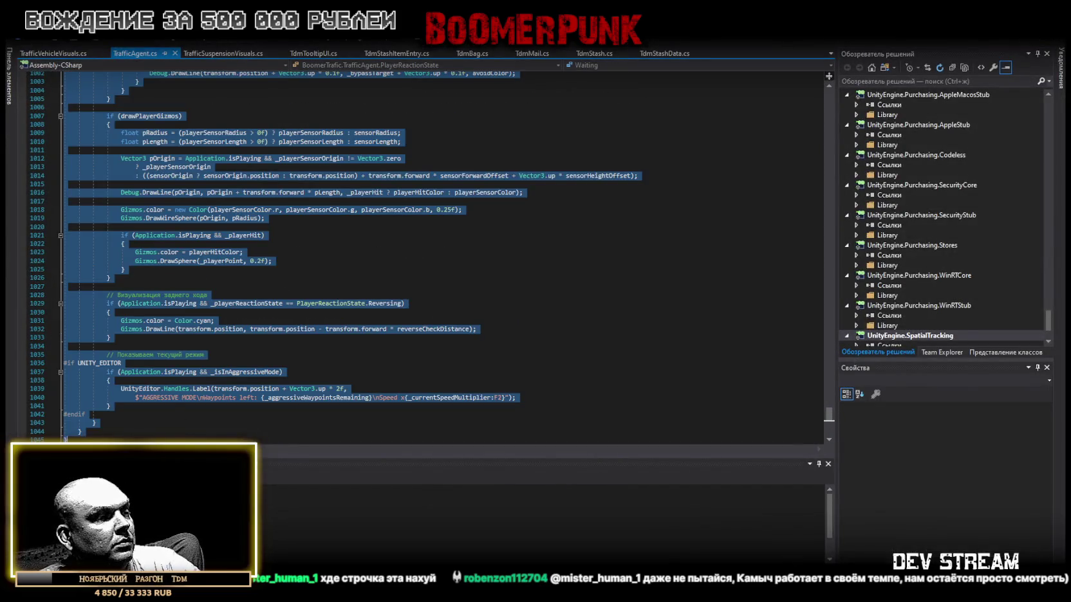
key(alt+Tab)
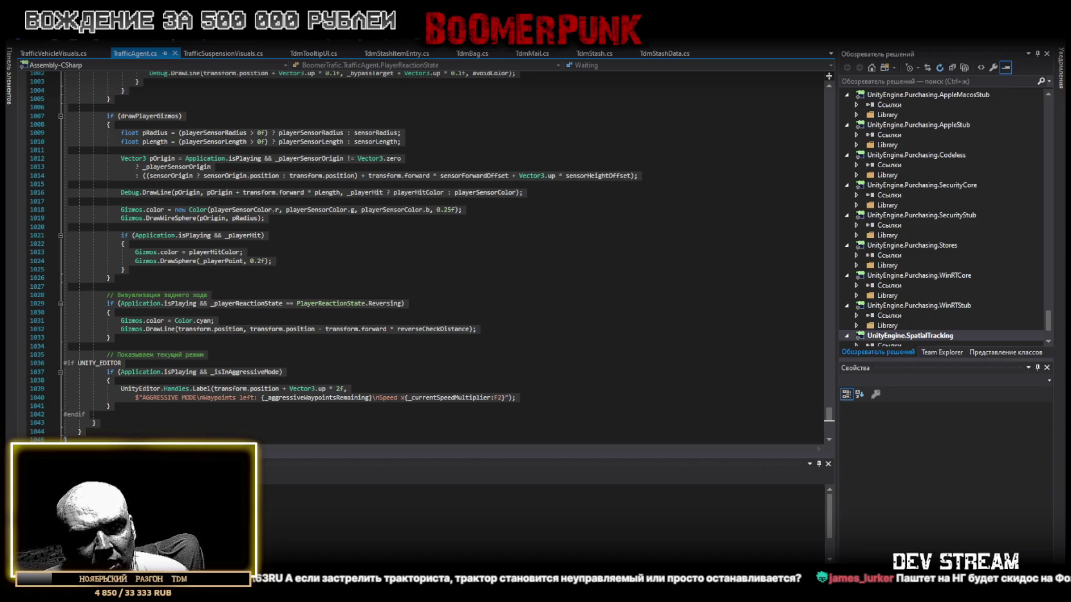
key(alt+Tab)
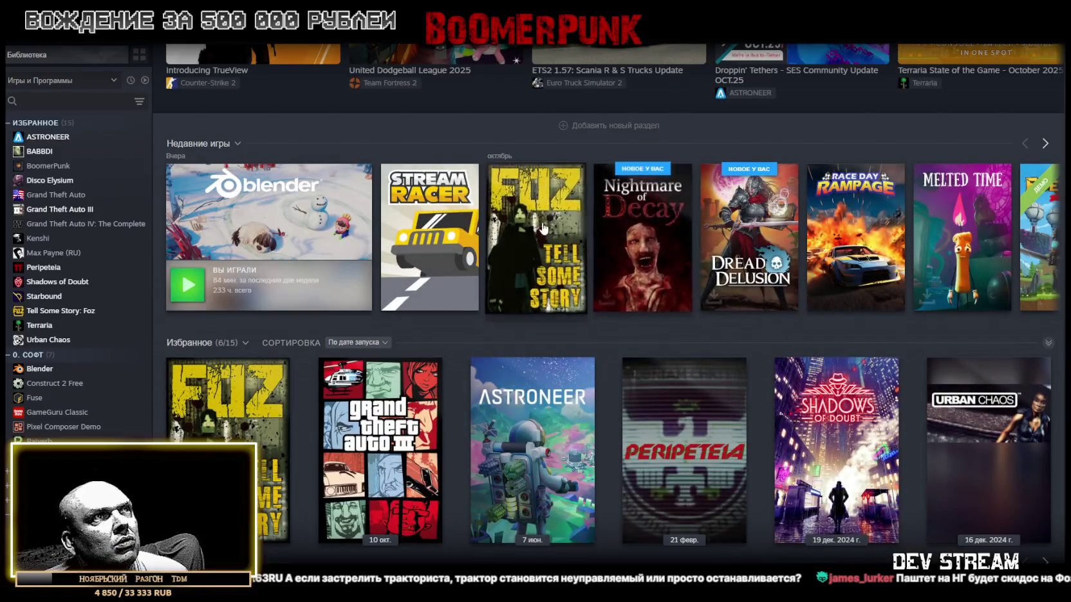
Step: Open and browse the Tell Some Story: Foz store page, including its 299 руб. price
click(544, 229)
click(216, 272)
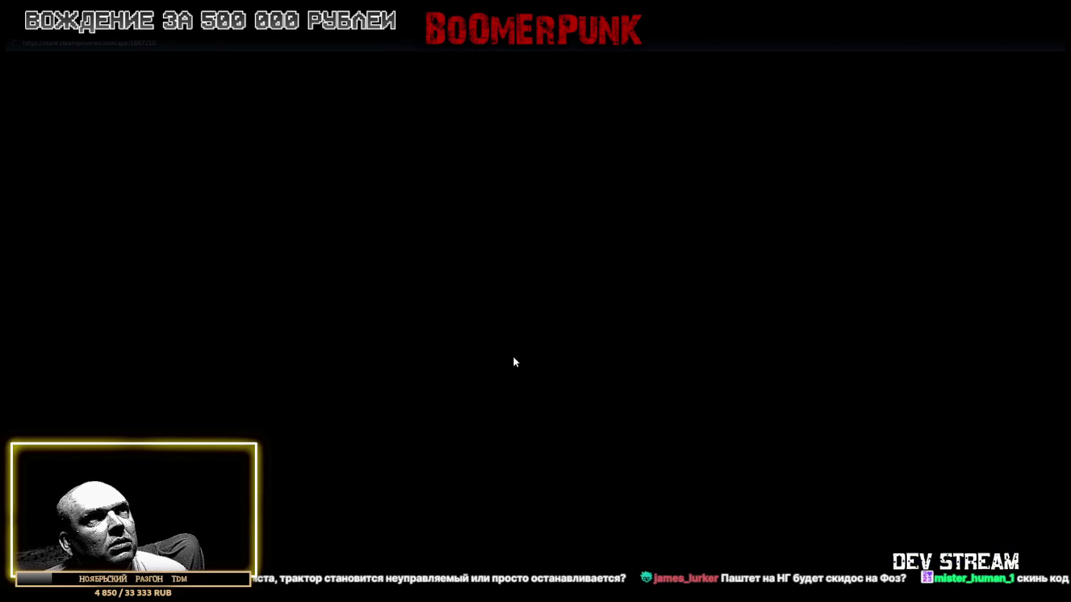
scroll(416, 444, down, 3)
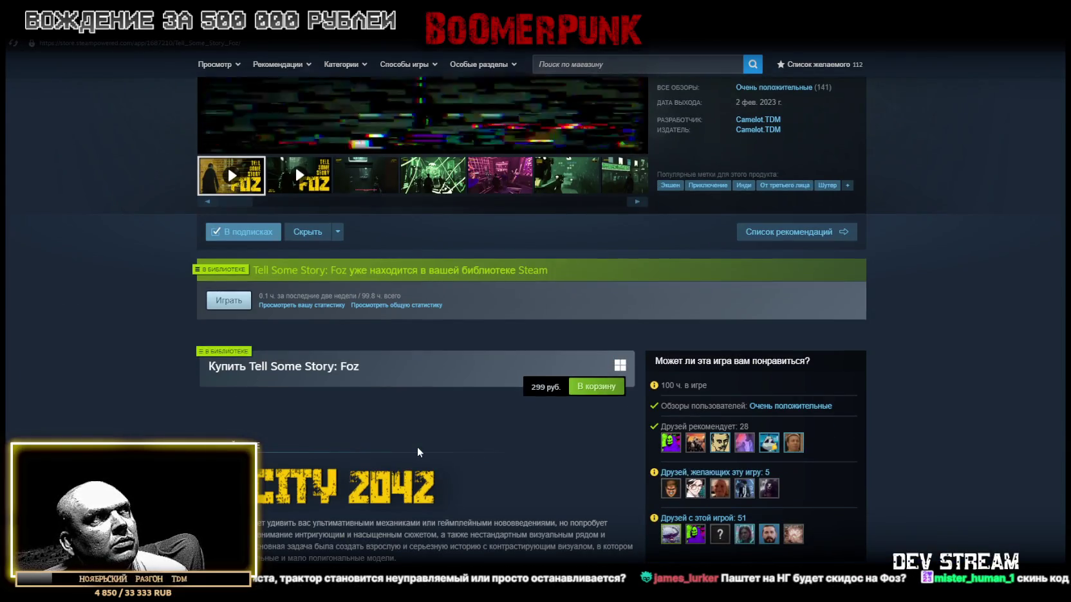
scroll(417, 446, down, 4)
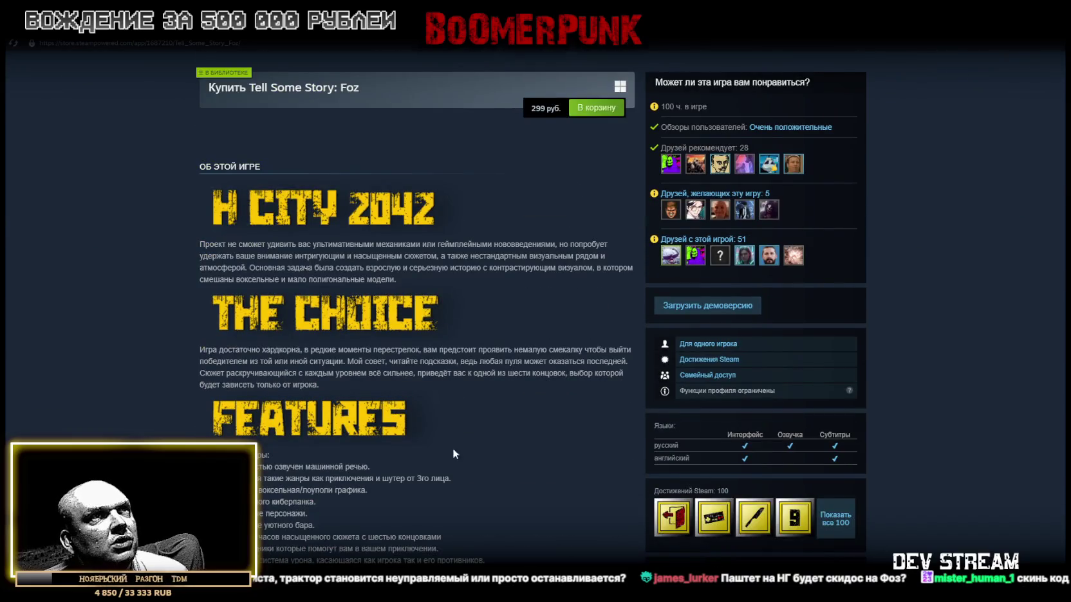
scroll(453, 454, up, 4)
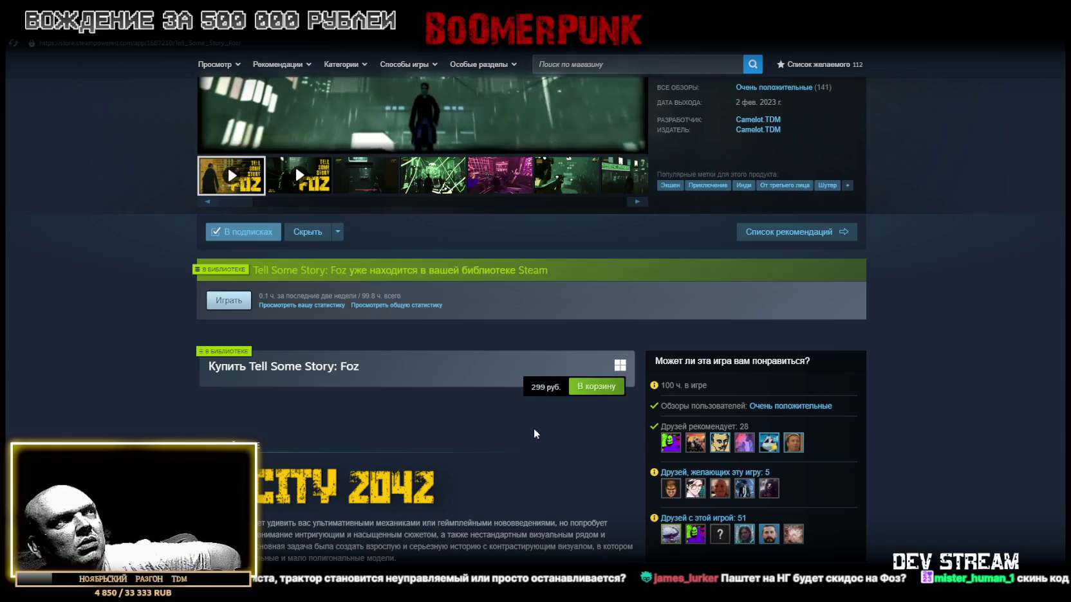
scroll(529, 430, up, 2)
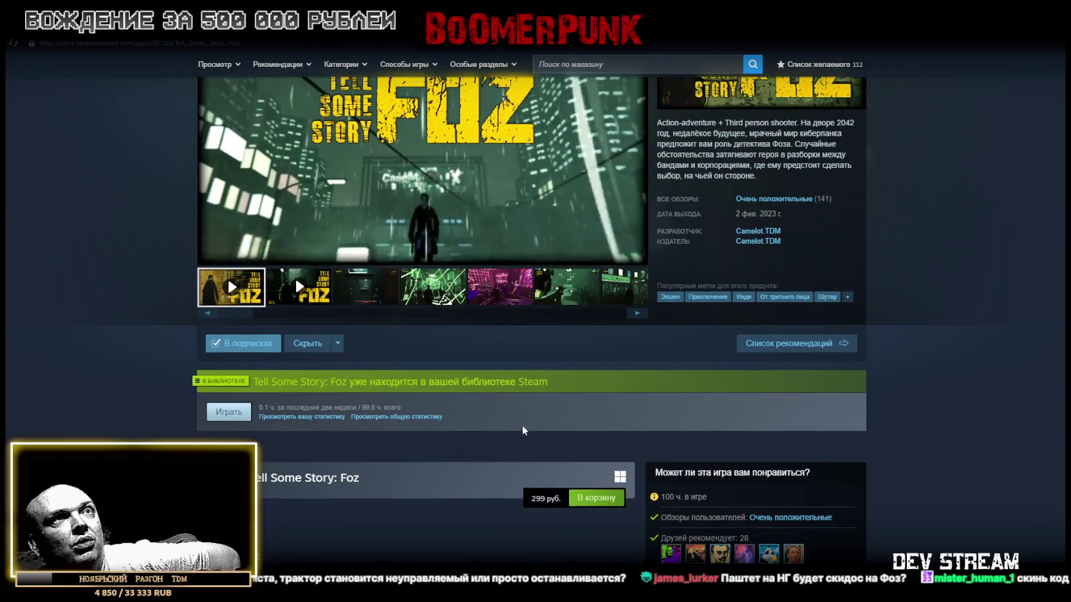
scroll(521, 425, down, 1)
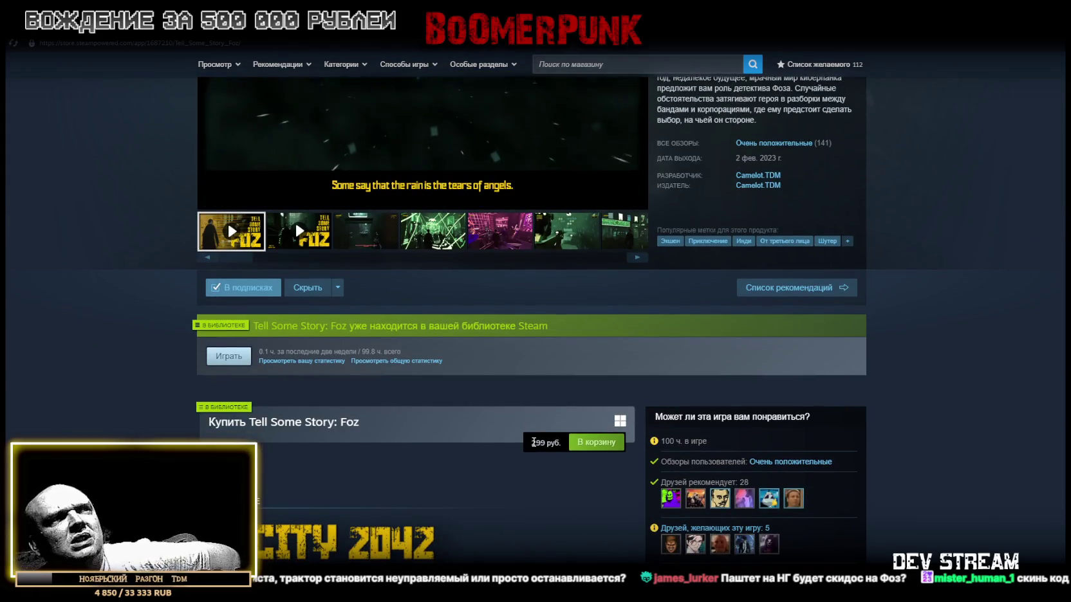
drag(541, 443, 531, 443)
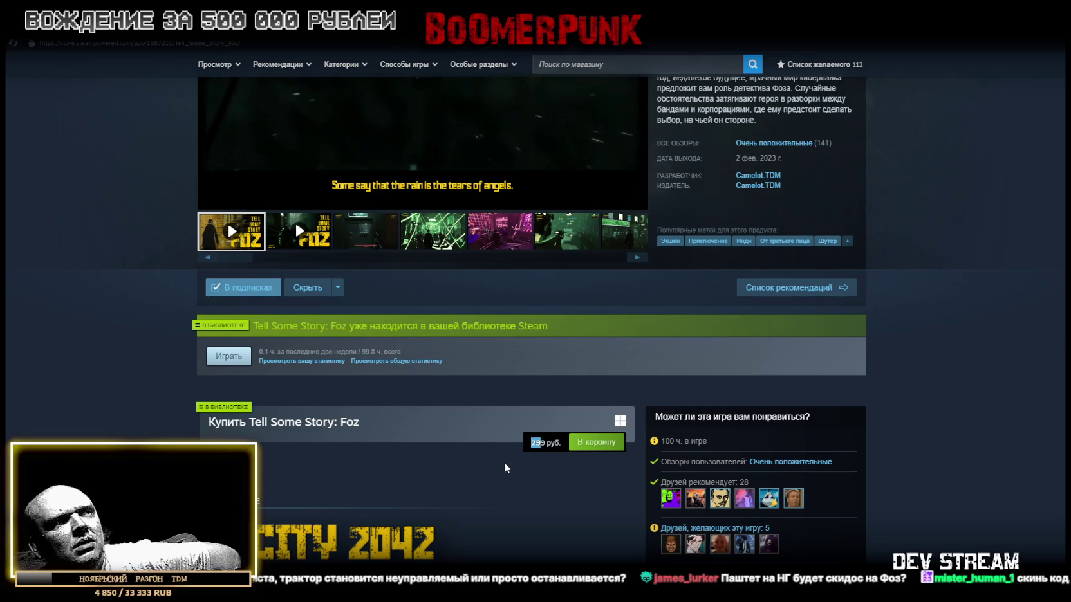
click(525, 446)
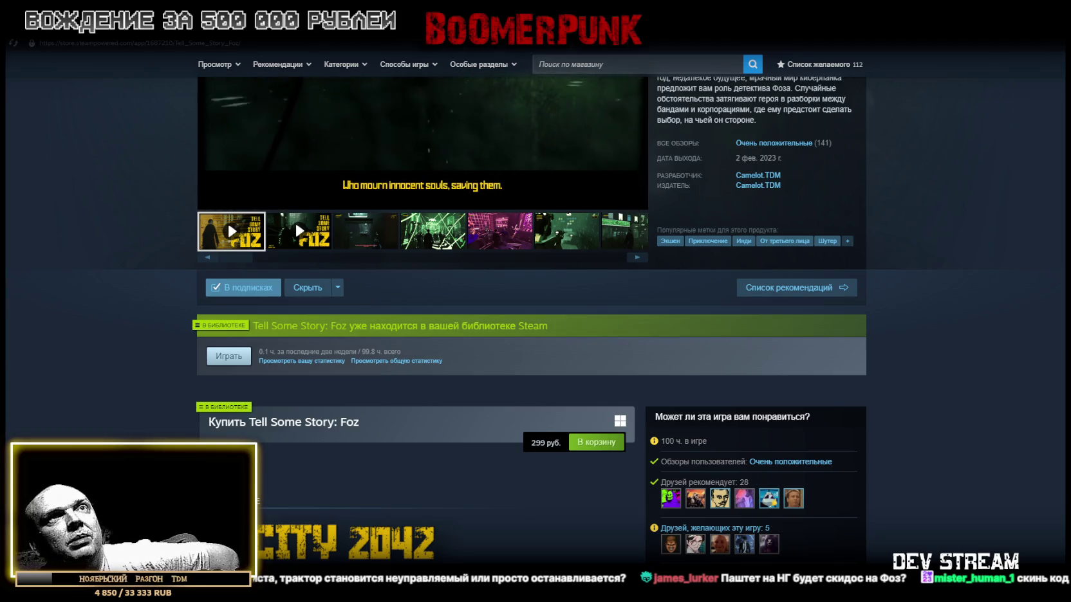
Step: Briefly check Visual Studio, then navigate back to the Steam store home page
key(alt+Tab)
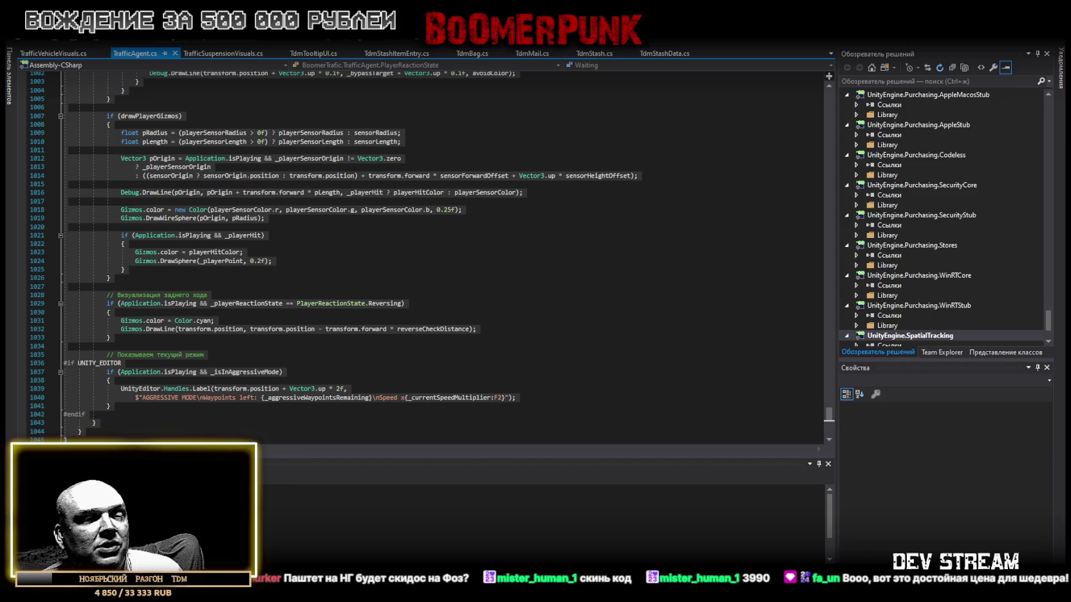
key(alt+Tab)
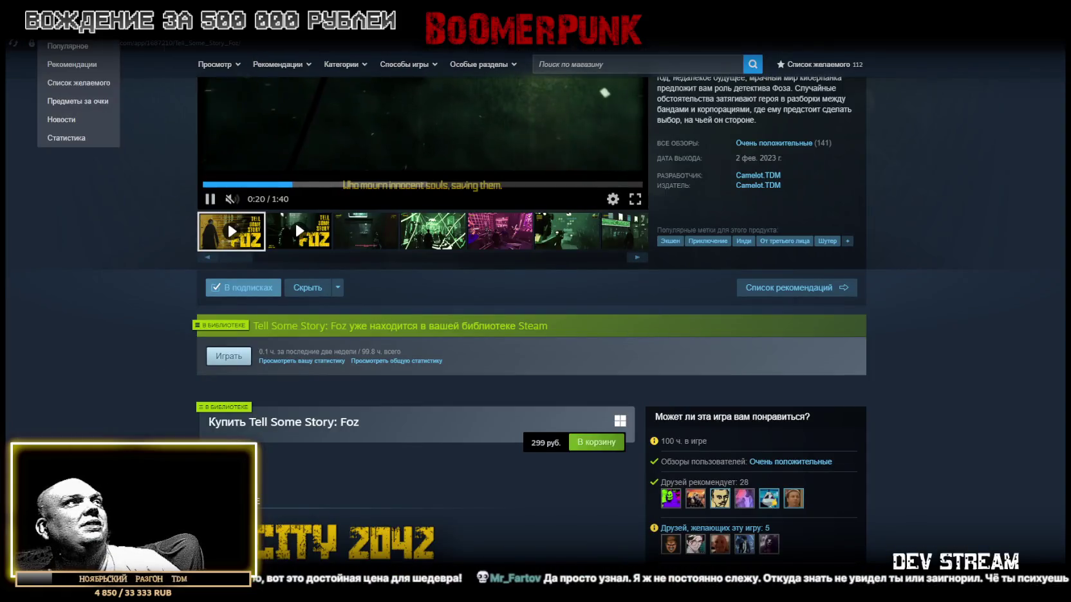
key(alt+Left)
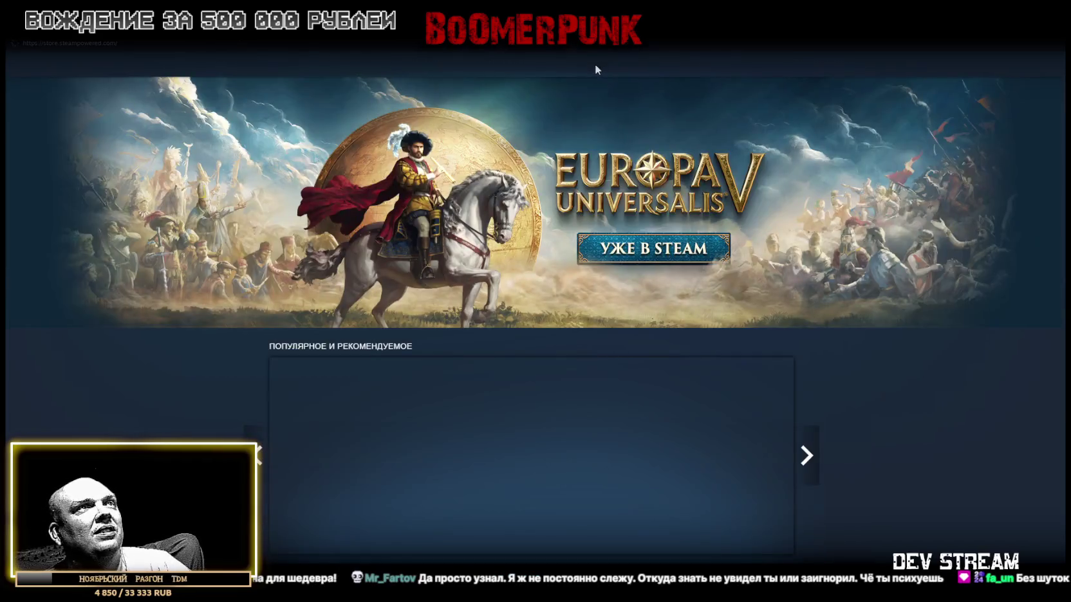
Step: Search the Steam store for 'painki' and open the Painkiller store page
click(652, 61)
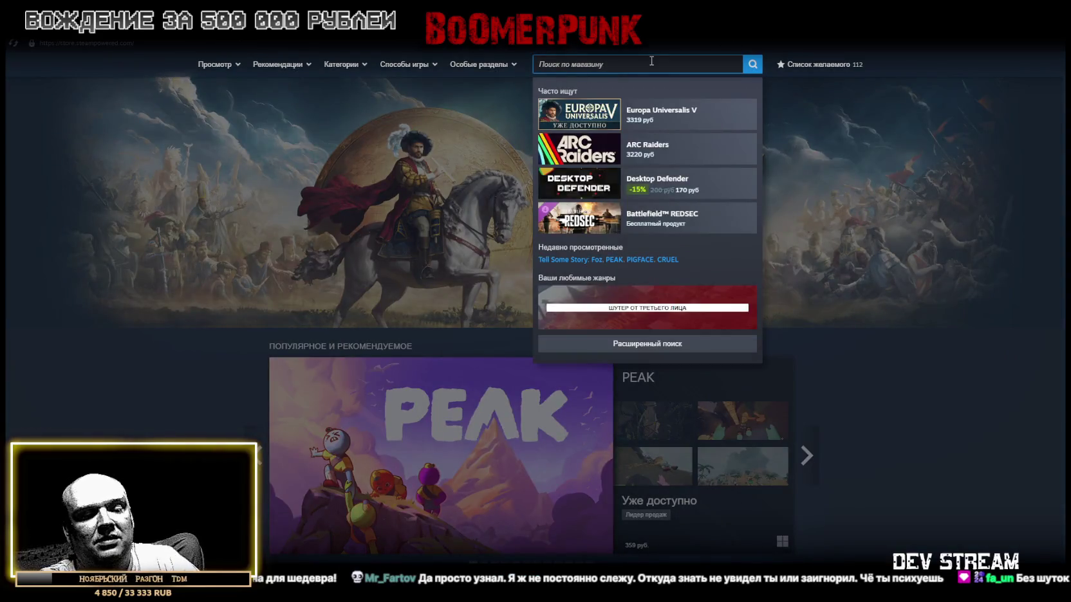
text(pa)
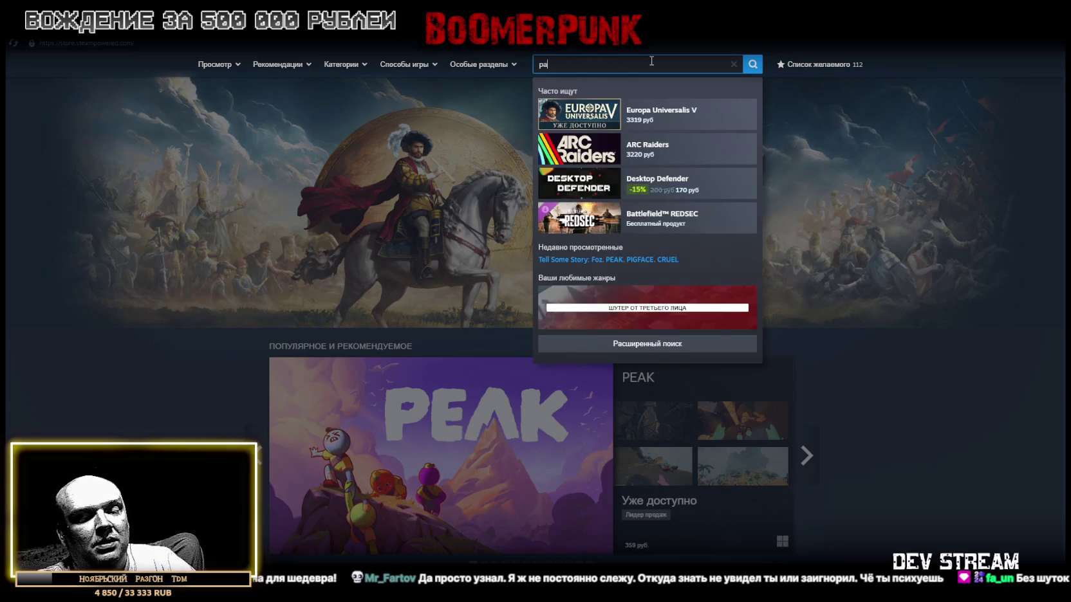
text(inki)
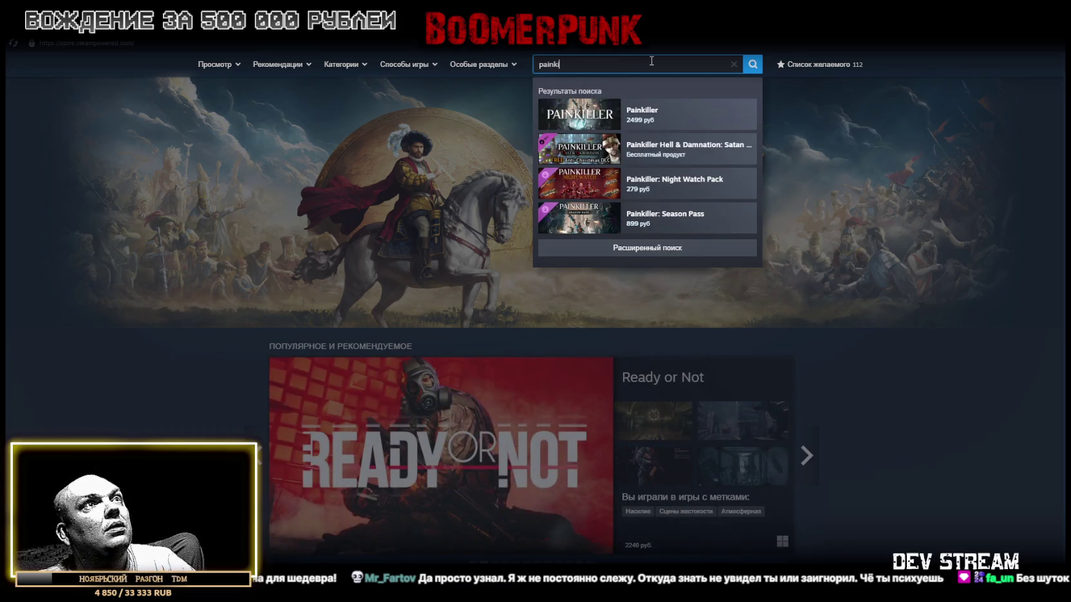
click(666, 114)
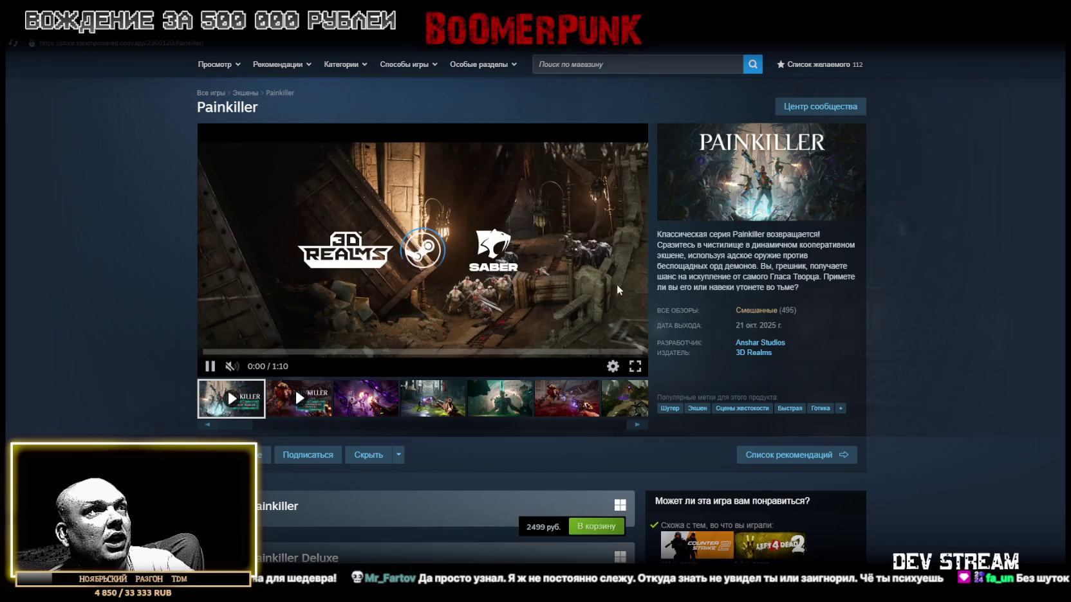
scroll(579, 335, down, 3)
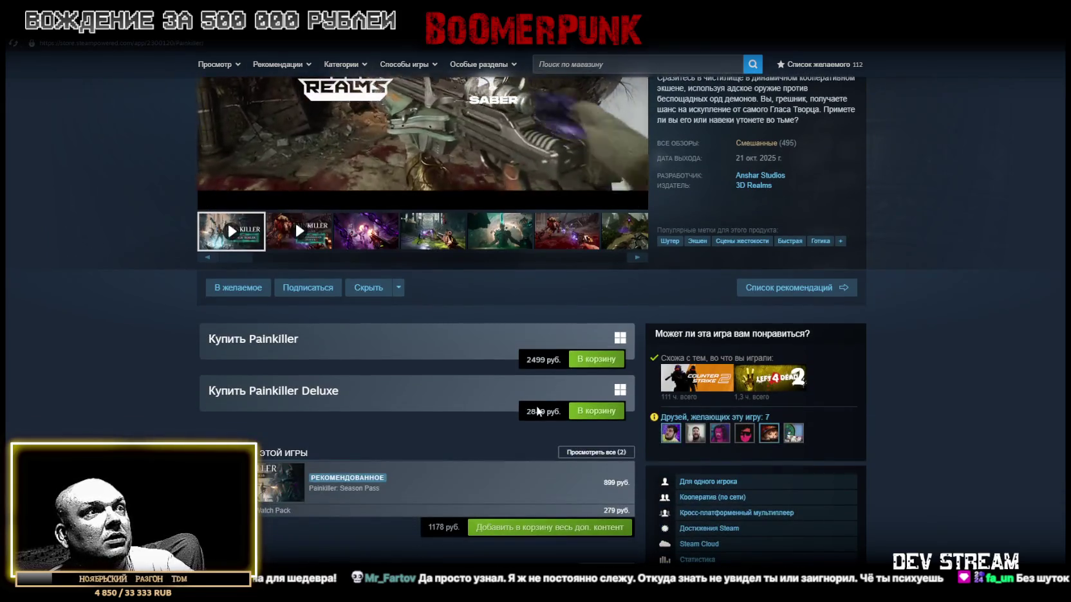
scroll(515, 296, up, 3)
scroll(500, 286, down, 2)
scroll(499, 289, down, 1)
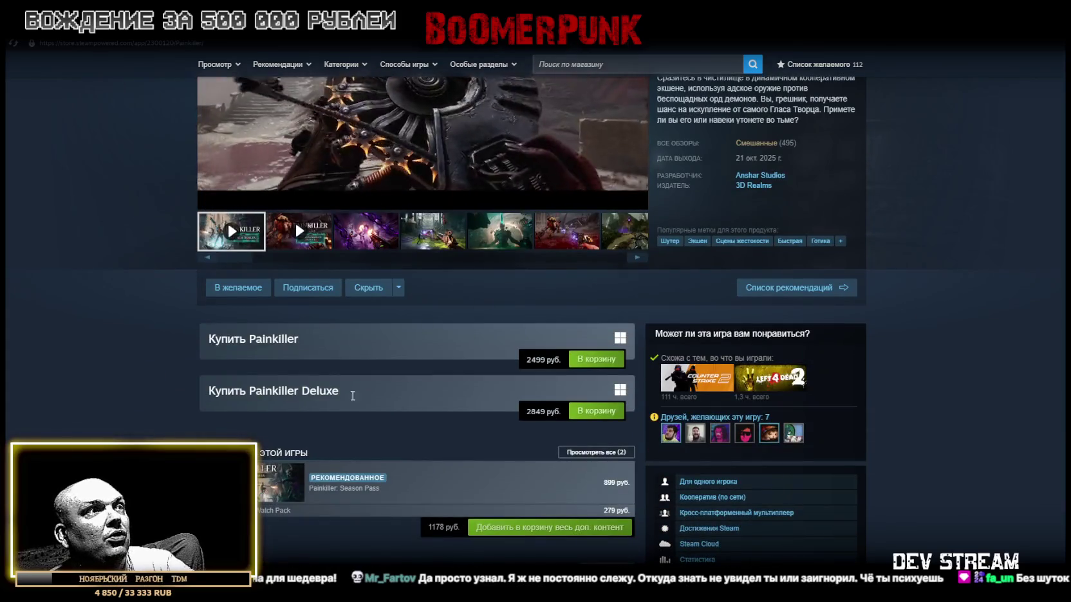
scroll(593, 341, up, 5)
Step: Watch the Painkiller trailer fullscreen, then return to the code editor
double_click(592, 337)
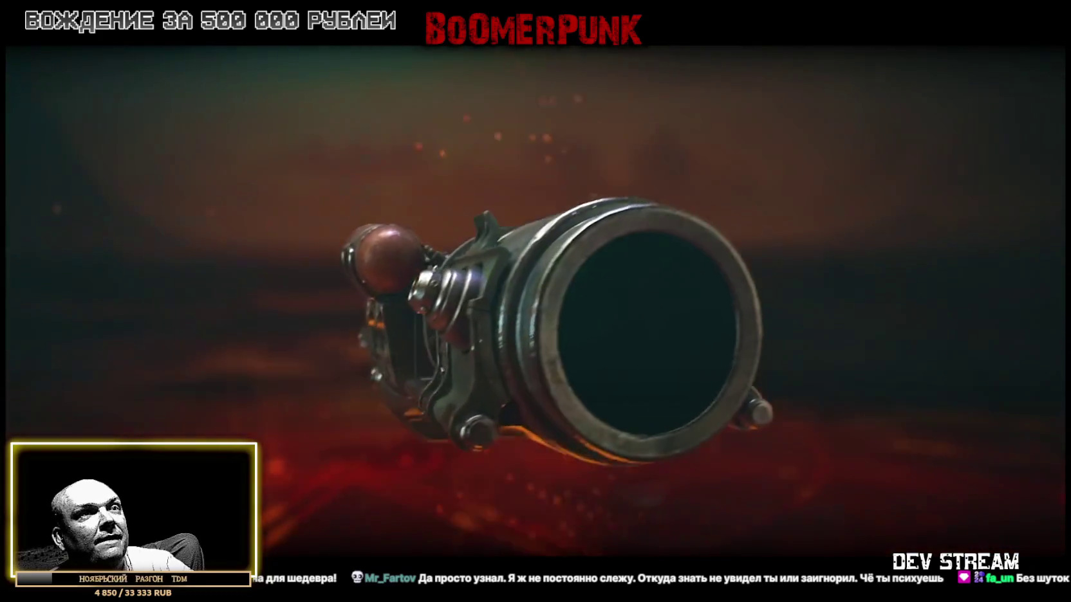
key(Escape)
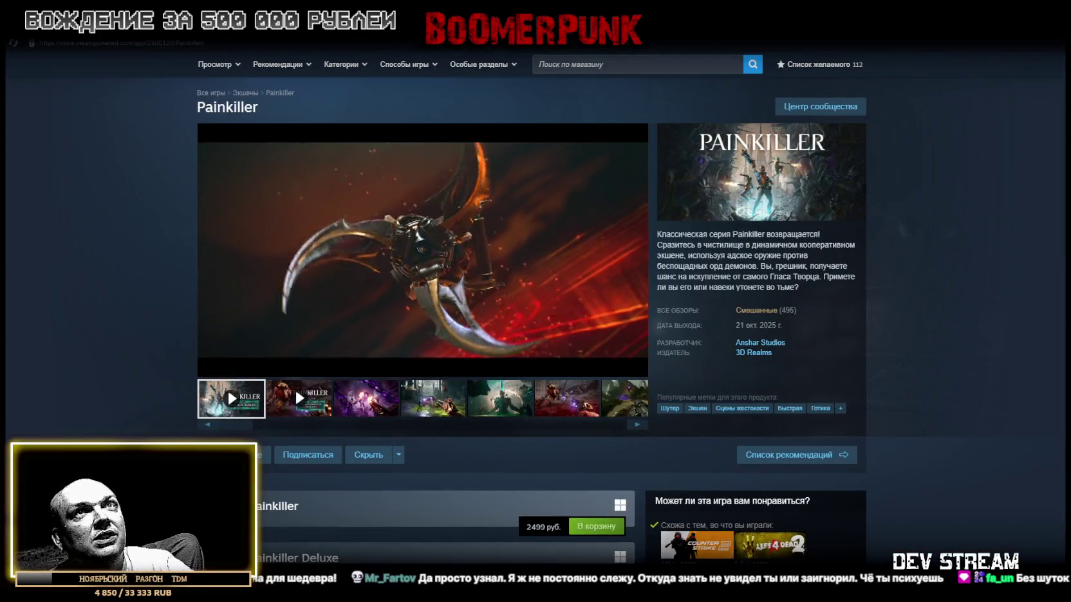
key(alt+Tab)
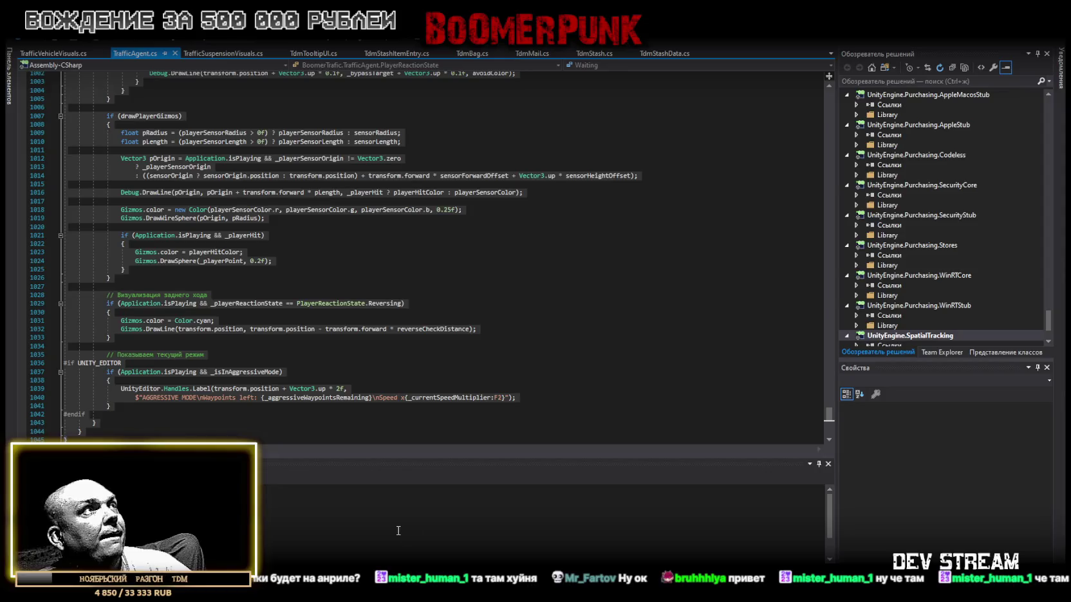
Step: Copy all of TrafficSuspensionVisuals.cs, then bring up TrafficVehicleVisuals.cs
click(204, 53)
scroll(197, 364, down, 10)
key(ctrl+a)
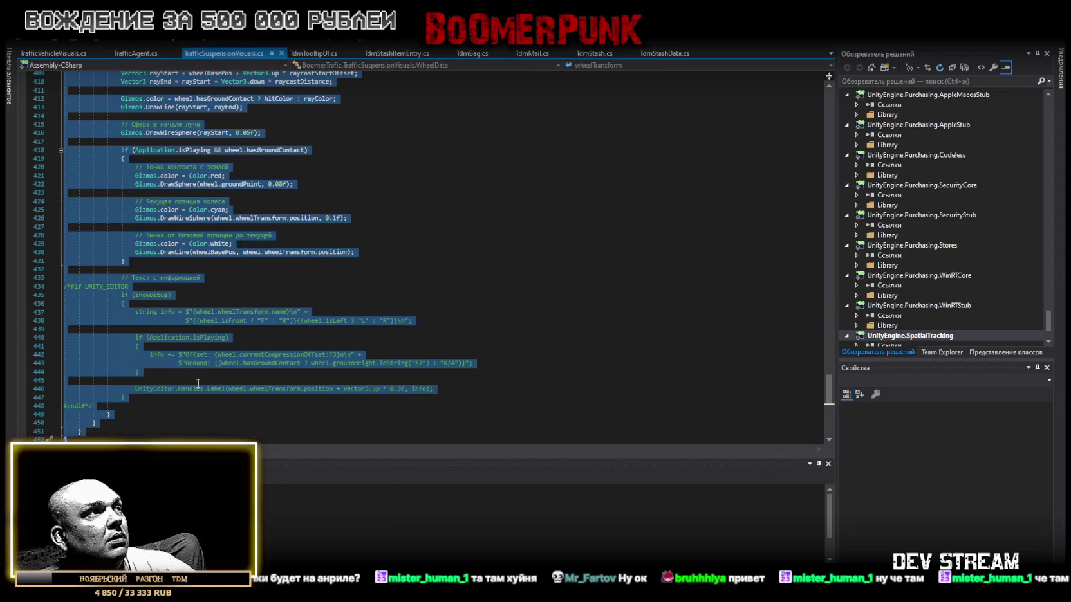
key(alt+Tab)
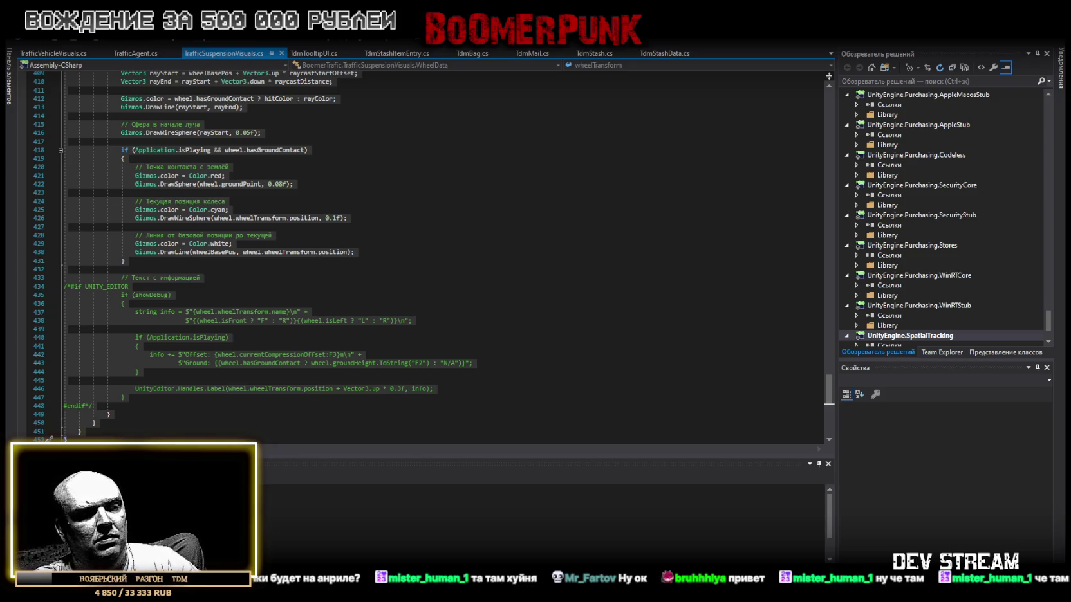
click(53, 54)
scroll(240, 300, down, 20)
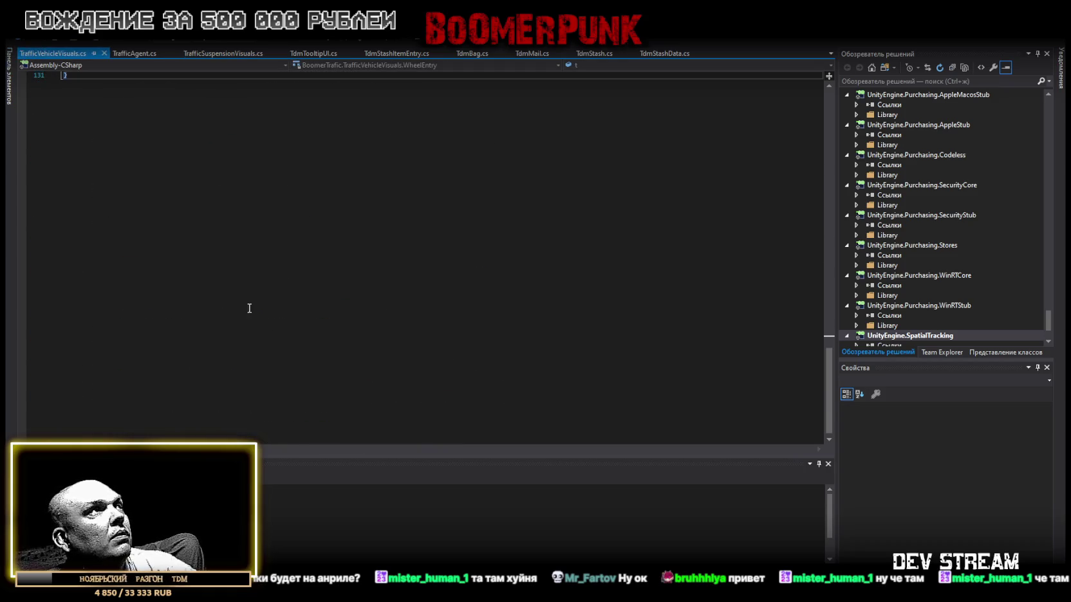
Step: Select all of TrafficVehicleVisuals.cs, then show the console warnings back in Unity
key(ctrl+a)
key(alt+Tab)
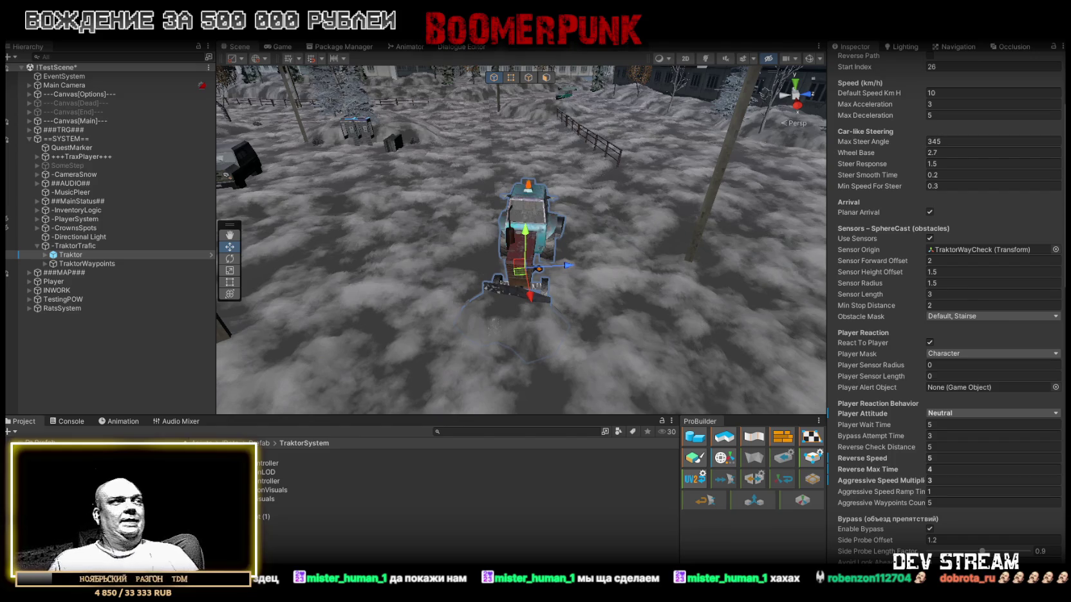
click(69, 421)
Step: Clear all Unity console messages and bring up the Yandex Music window
click(8, 432)
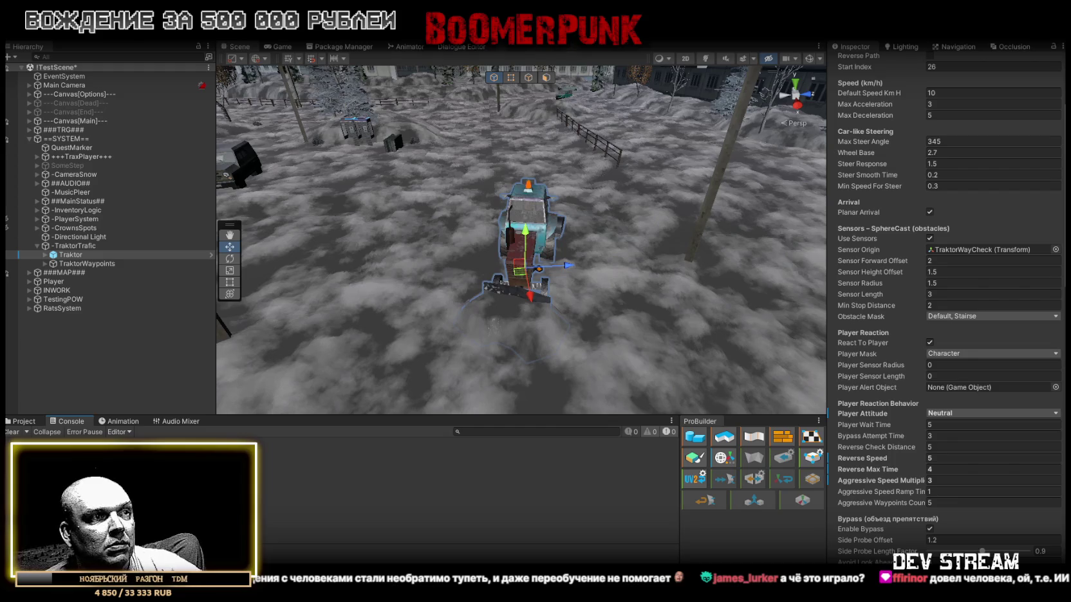
key(alt+Tab)
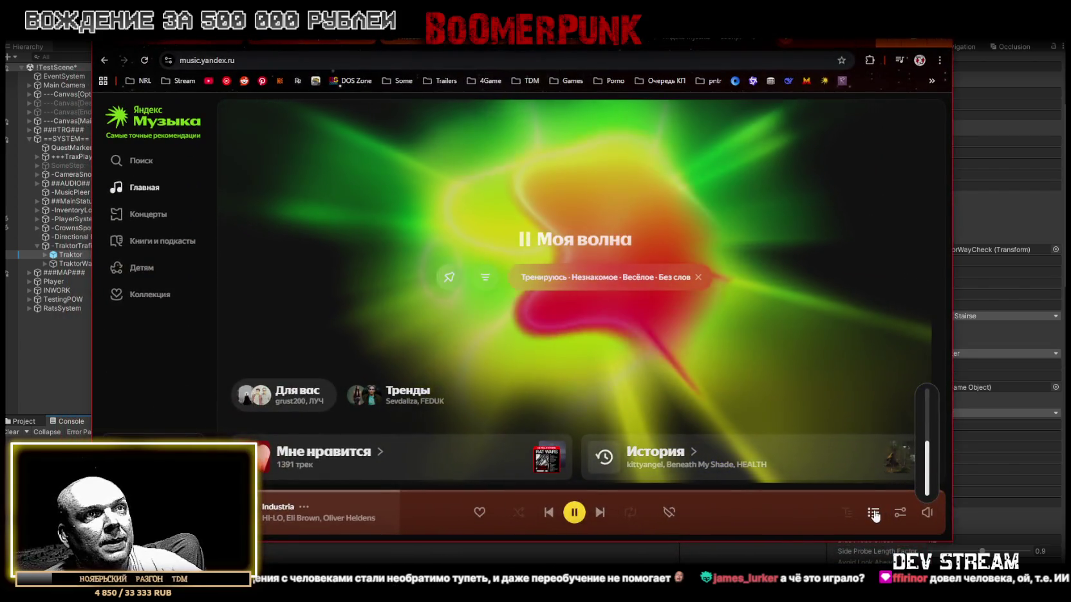
Step: Browse the Yandex Music play queue around Industria, then minimize the browser
click(873, 513)
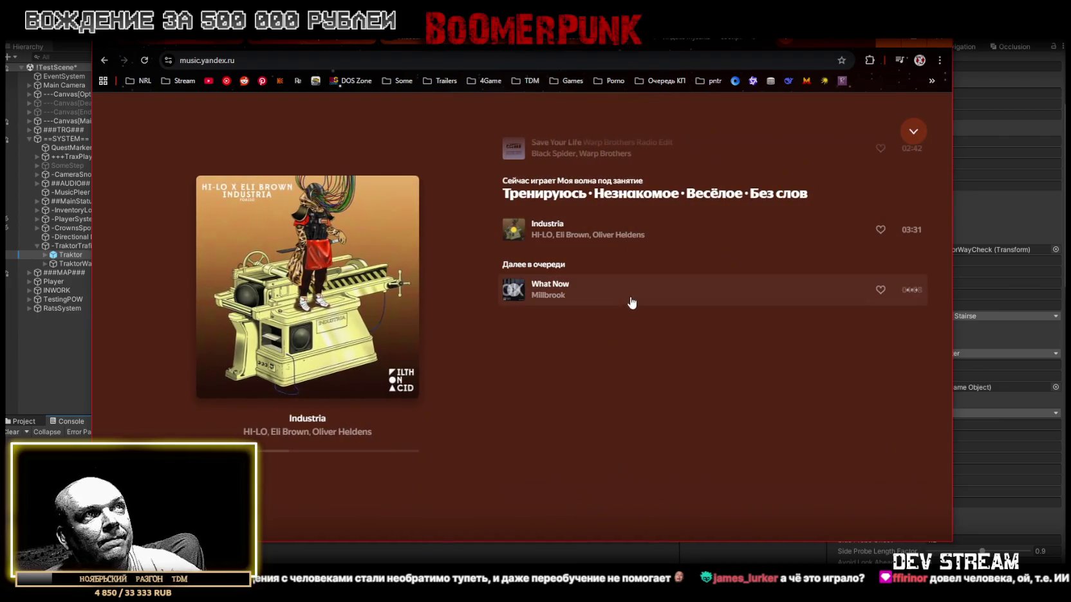
scroll(686, 351, up, 2)
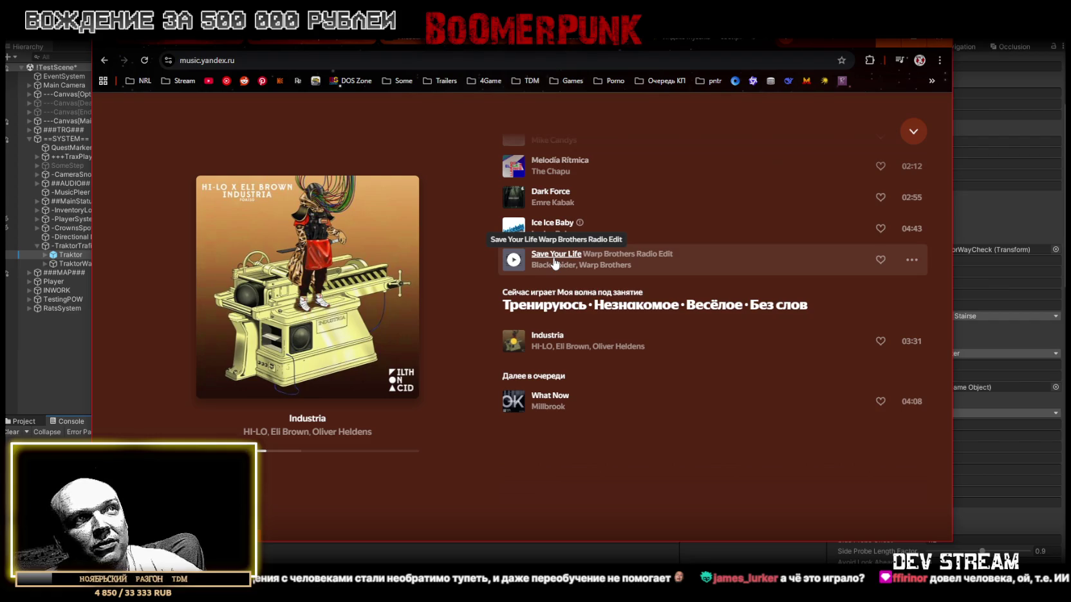
scroll(554, 263, down, 2)
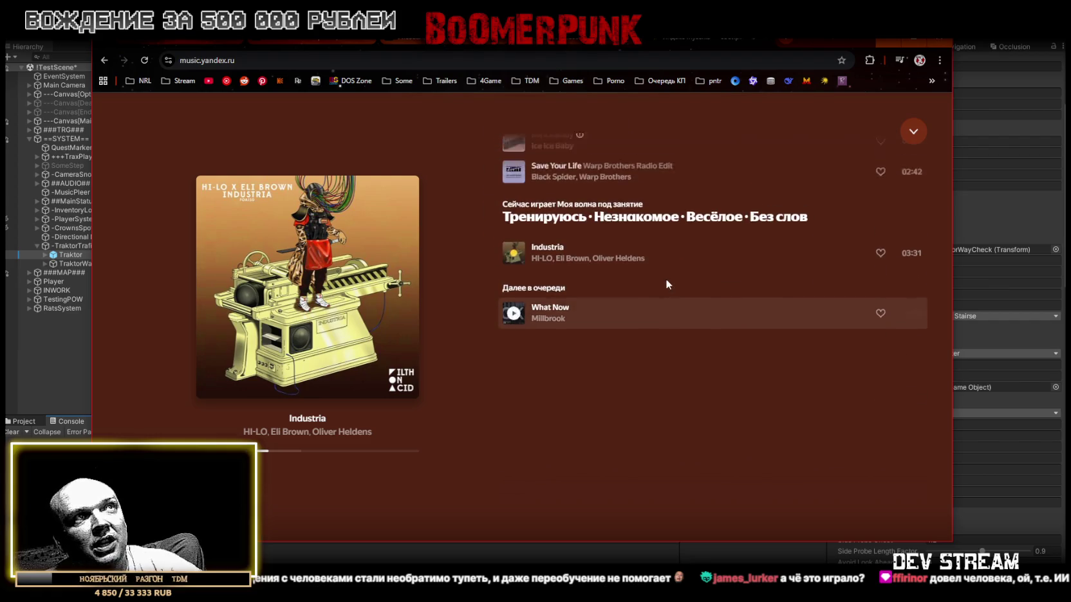
scroll(671, 269, up, 2)
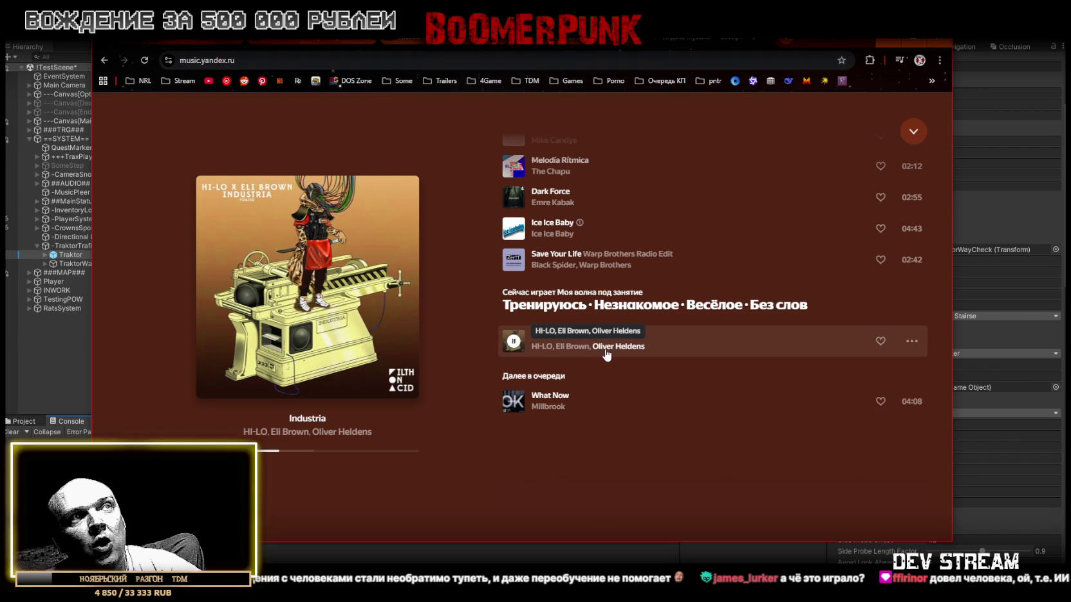
scroll(630, 352, down, 2)
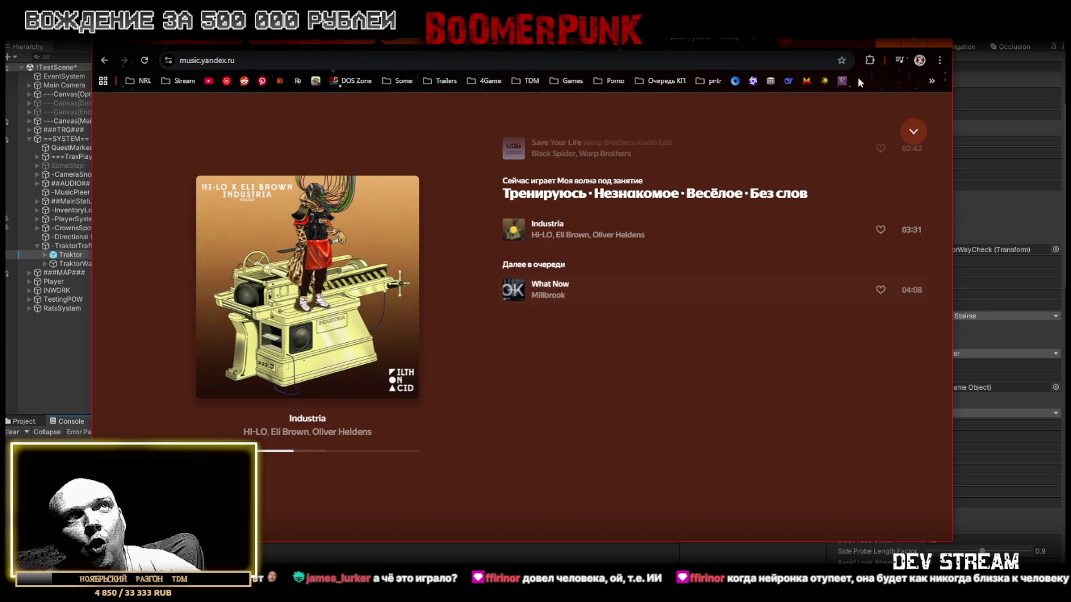
click(914, 38)
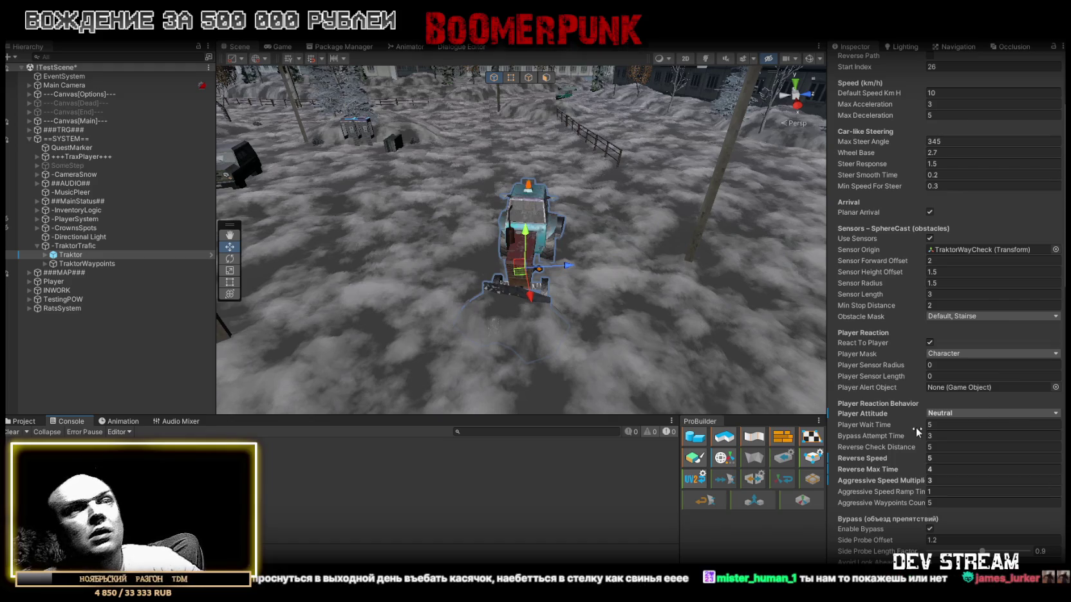
Step: Look over TrafficAgent.cs in Visual Studio, then return to the Traktor's Inspector in Unity
scroll(916, 428, up, 5)
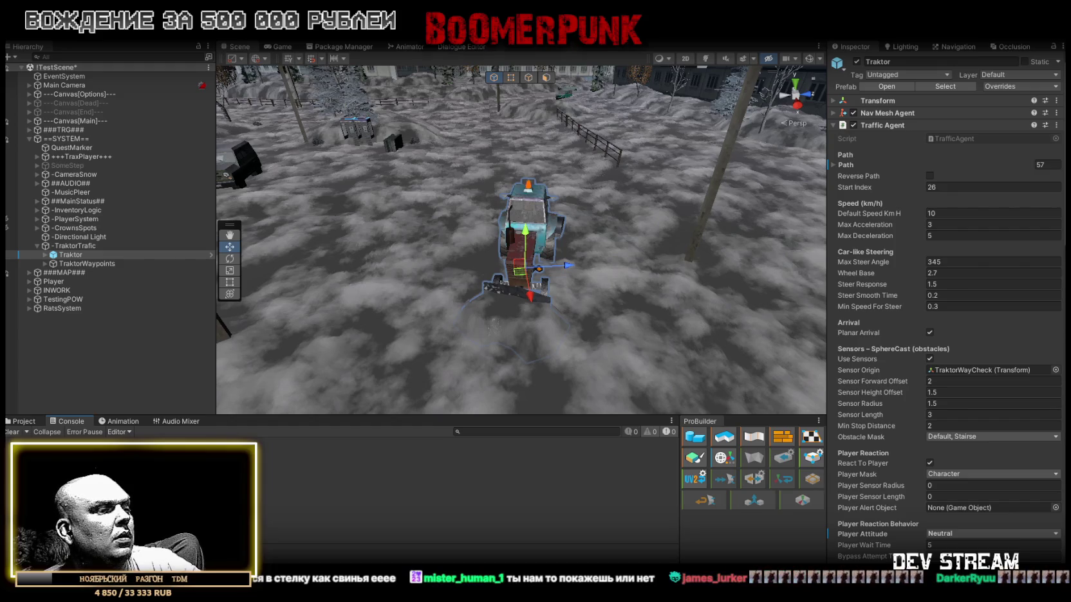
key(alt+Tab)
click(154, 56)
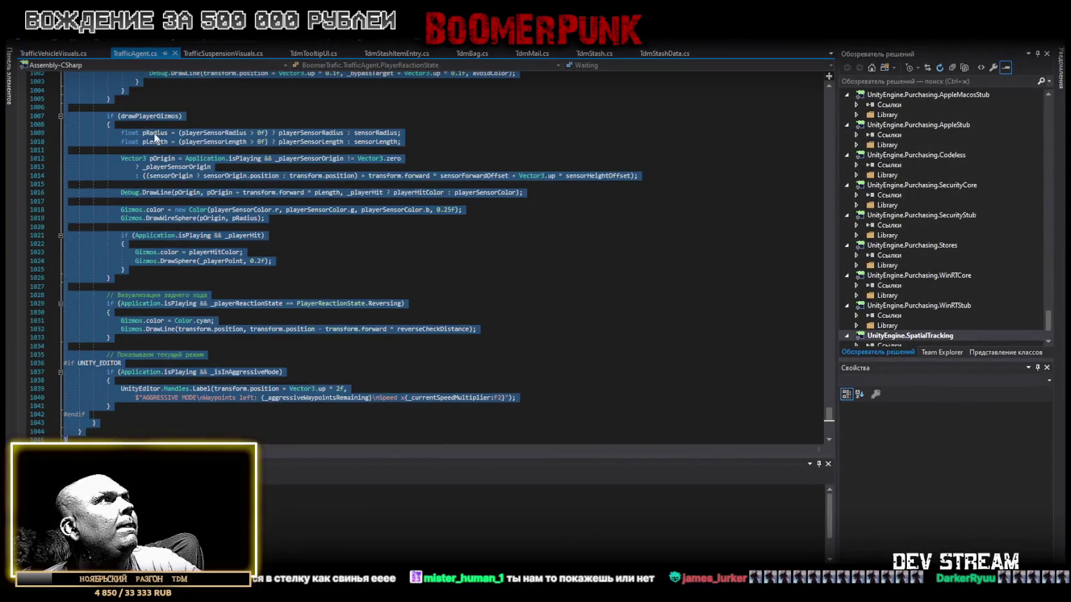
scroll(153, 229, down, 15)
drag(829, 377, 837, 56)
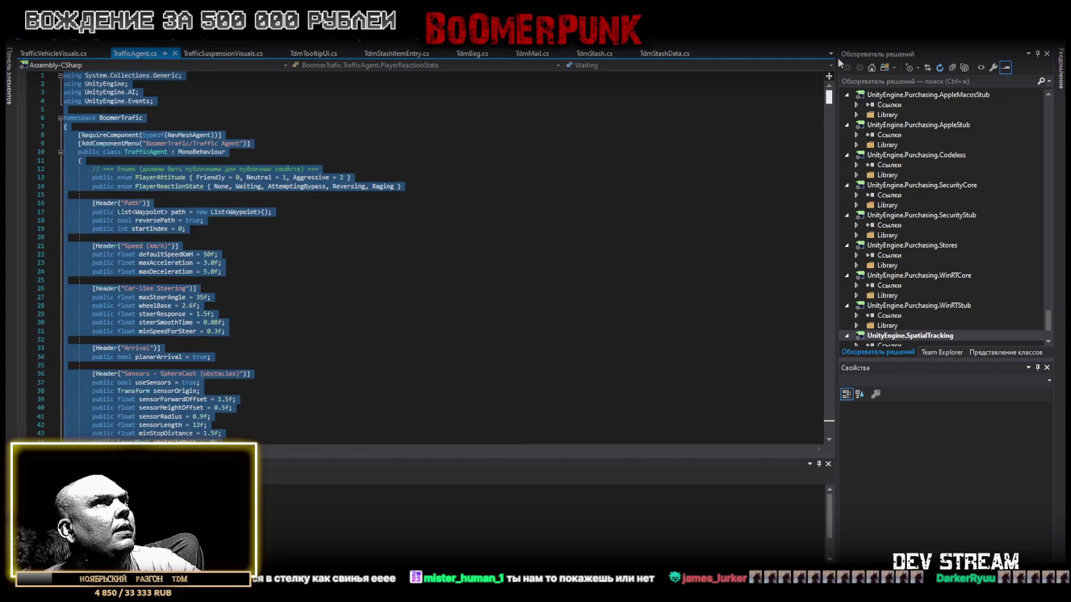
click(146, 149)
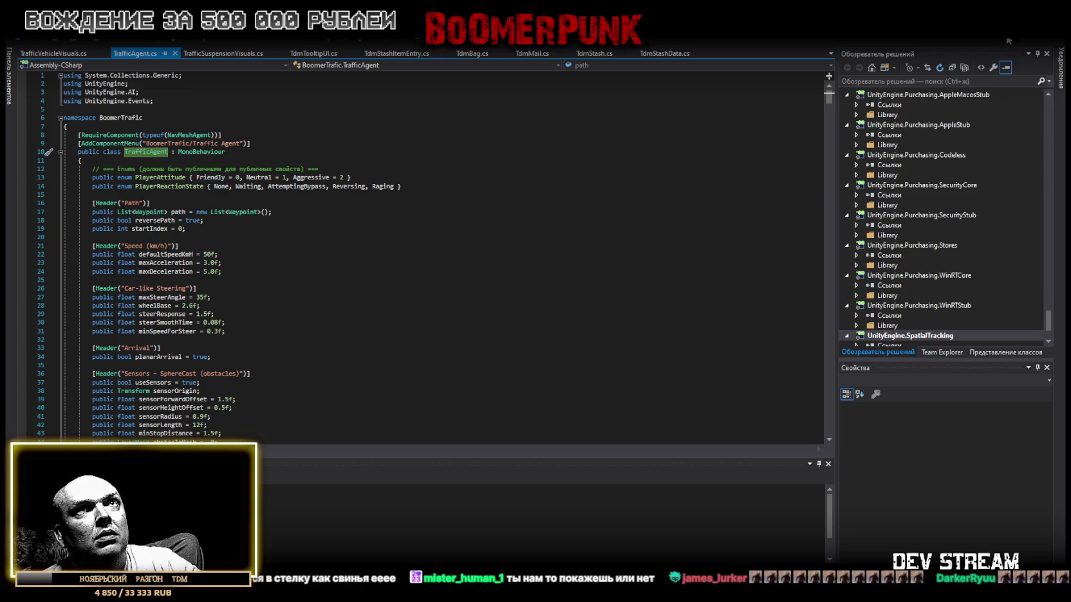
key(alt+Tab)
scroll(890, 440, down, 3)
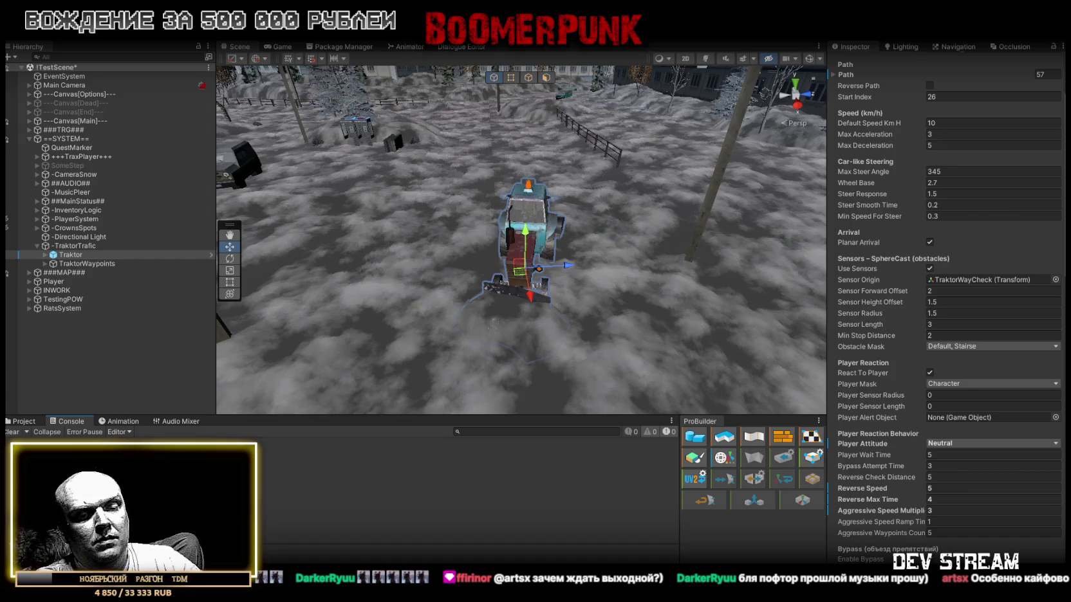
right_click(855, 456)
click(898, 458)
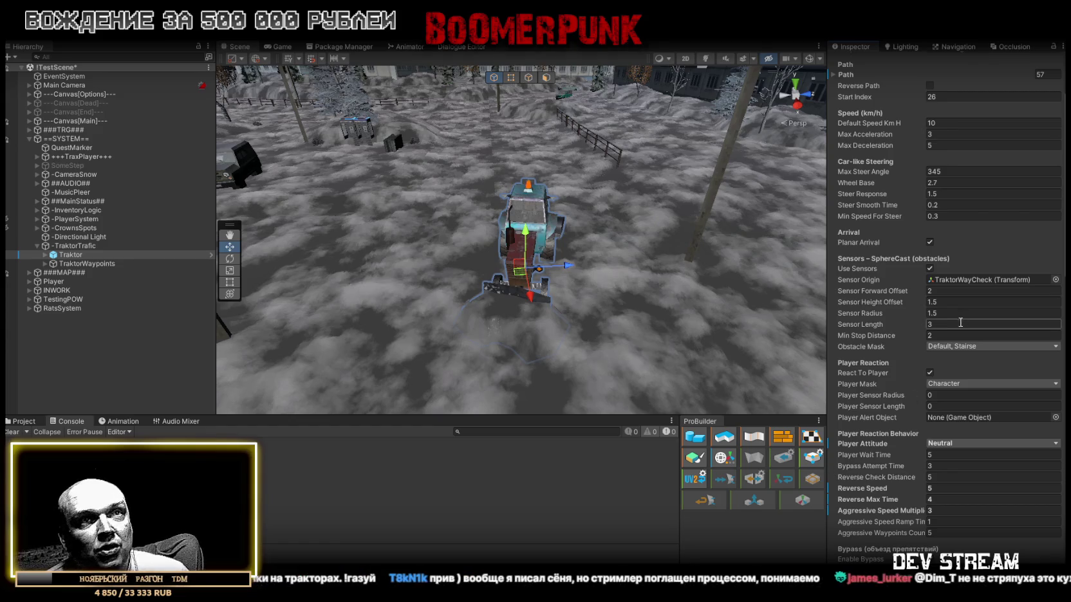
Step: Scroll to the Traktor's Bypass settings, select Player Wait Time, then switch to the AI chat
scroll(905, 415, down, 3)
scroll(906, 415, down, 1)
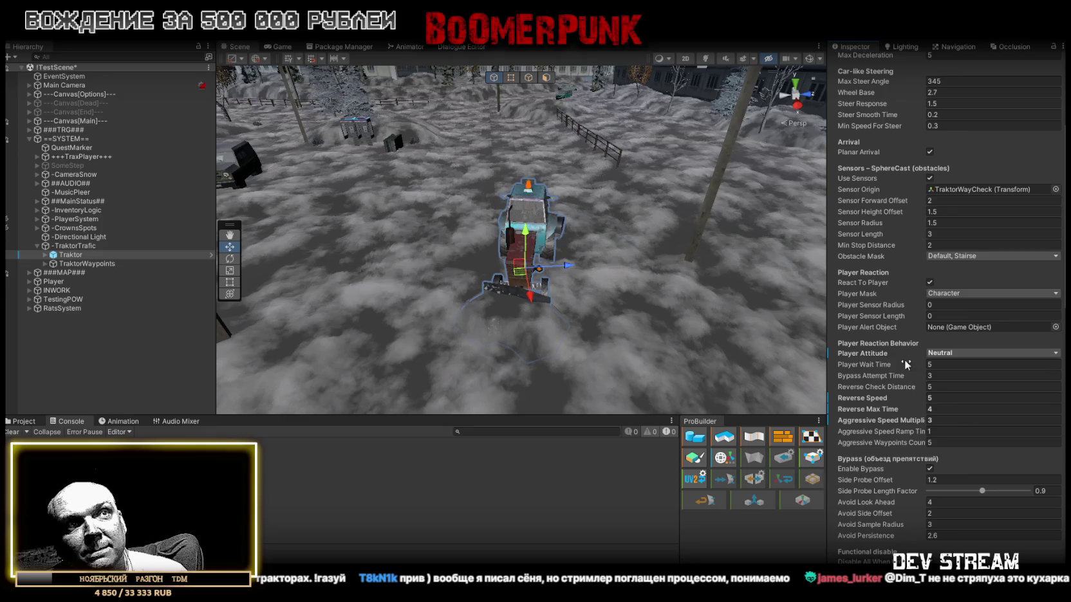
click(953, 367)
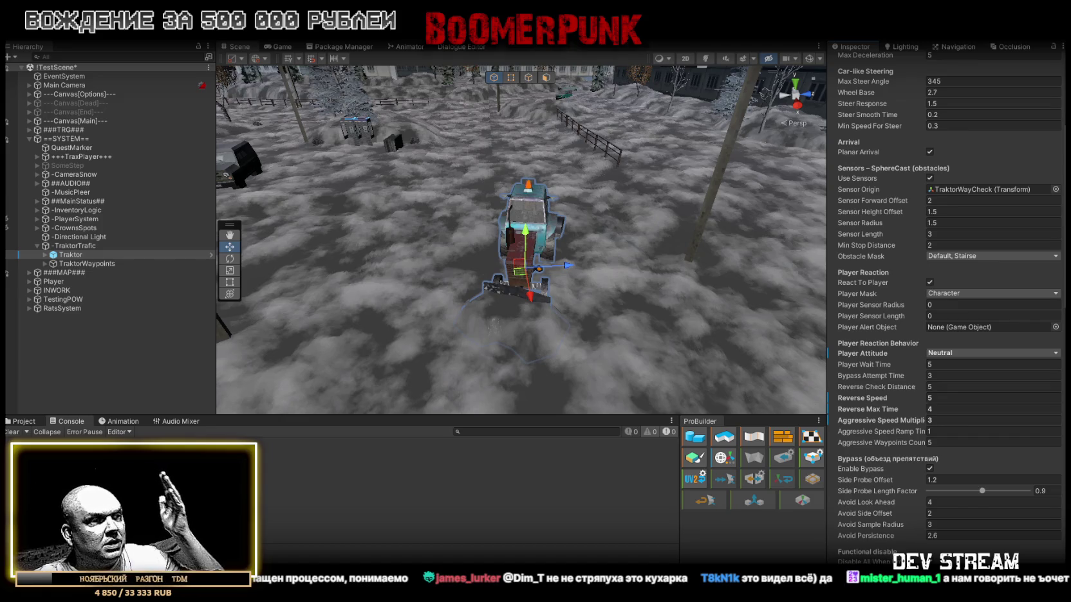
key(alt+Tab)
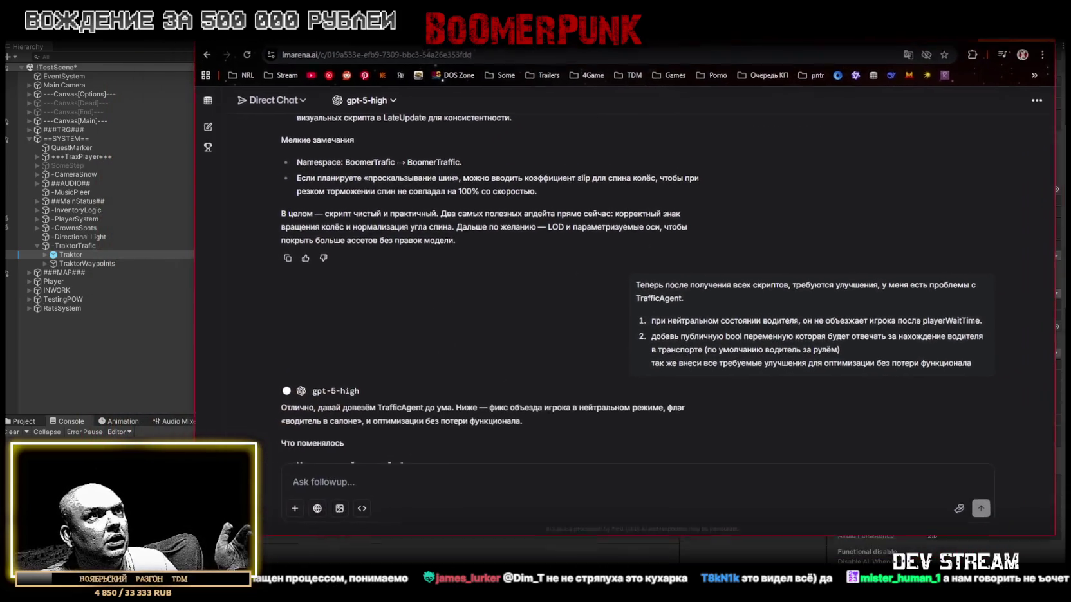
mouse_move(352, 243)
mouse_down()
mouse_move(463, 243)
mouse_move(376, 243)
mouse_up()
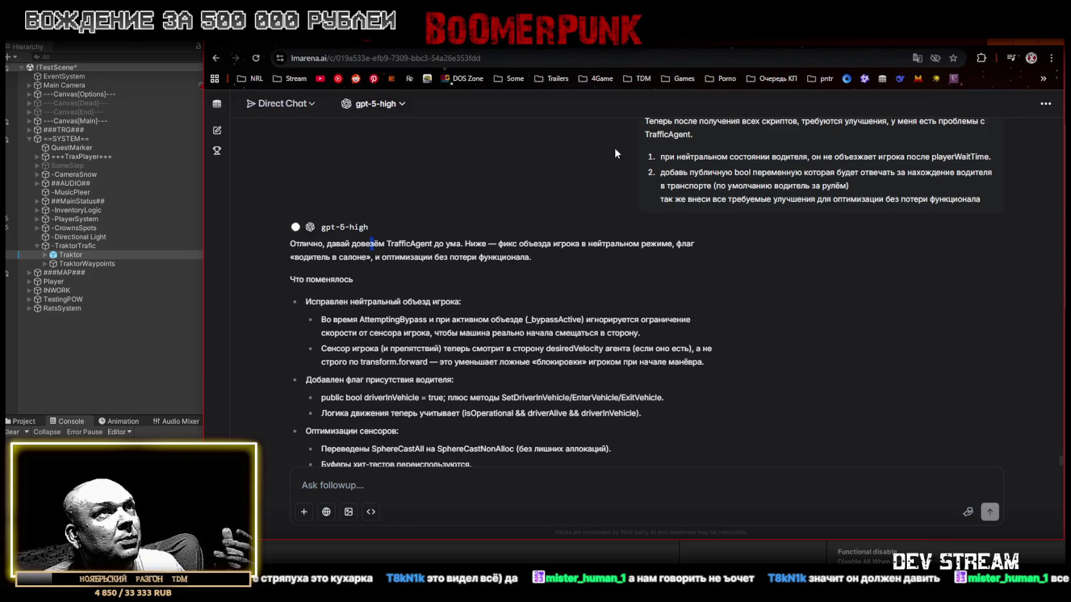
click(378, 245)
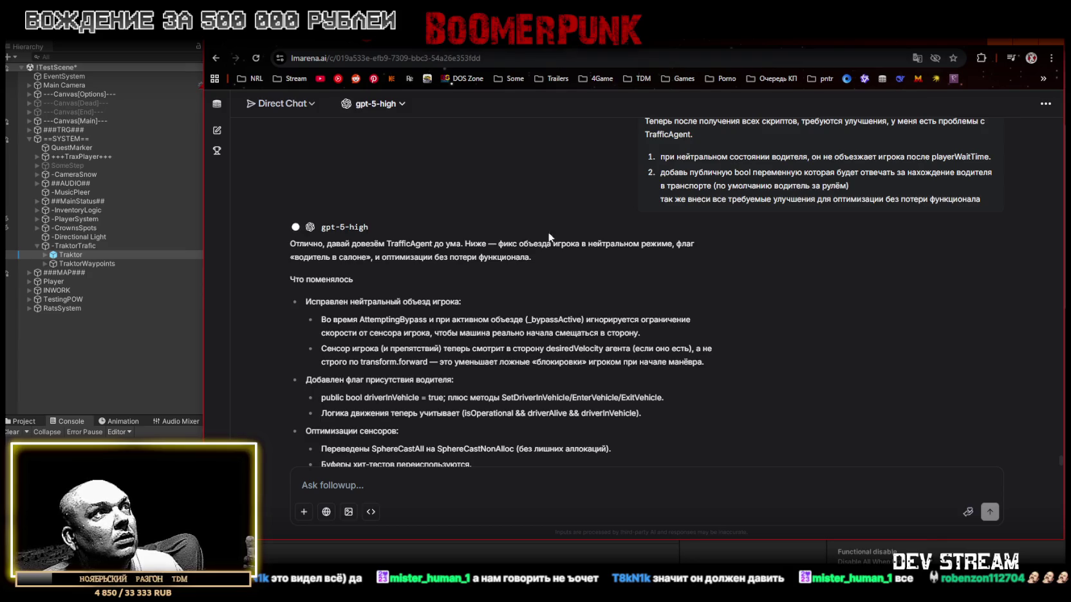
key(alt+Tab)
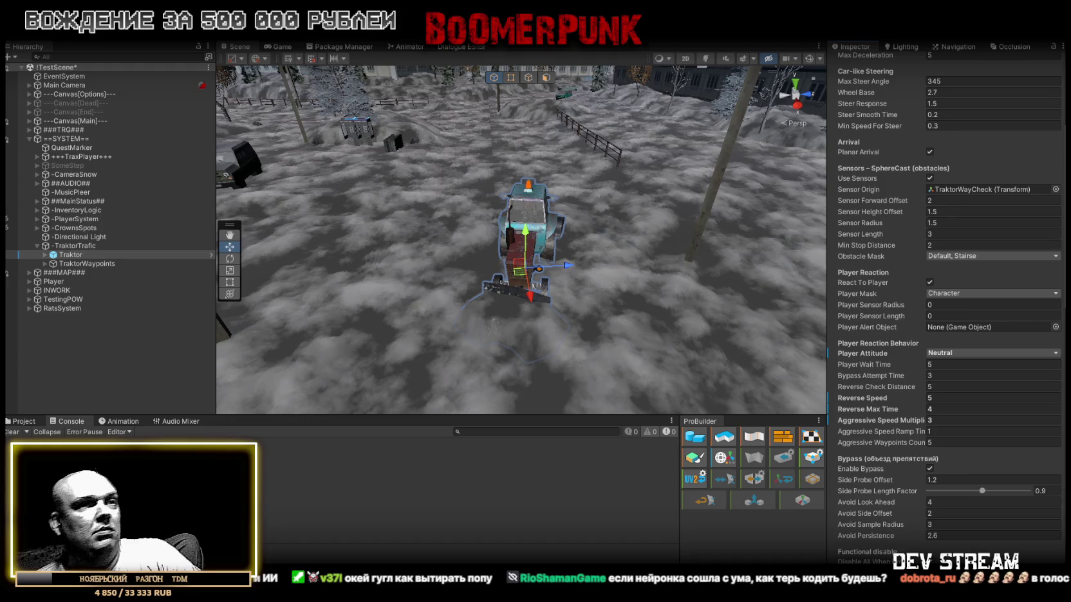
Step: Switch back to the LMArena chat's TrySphereSensorObstacles code suggestion
key(alt+Tab)
Step: Read through gpt-5-high's Мини-патч: reactionTime, driverInVehicle, NonAlloc buffers, EnterVehicle/ExitVehicle
scroll(555, 320, up, 10)
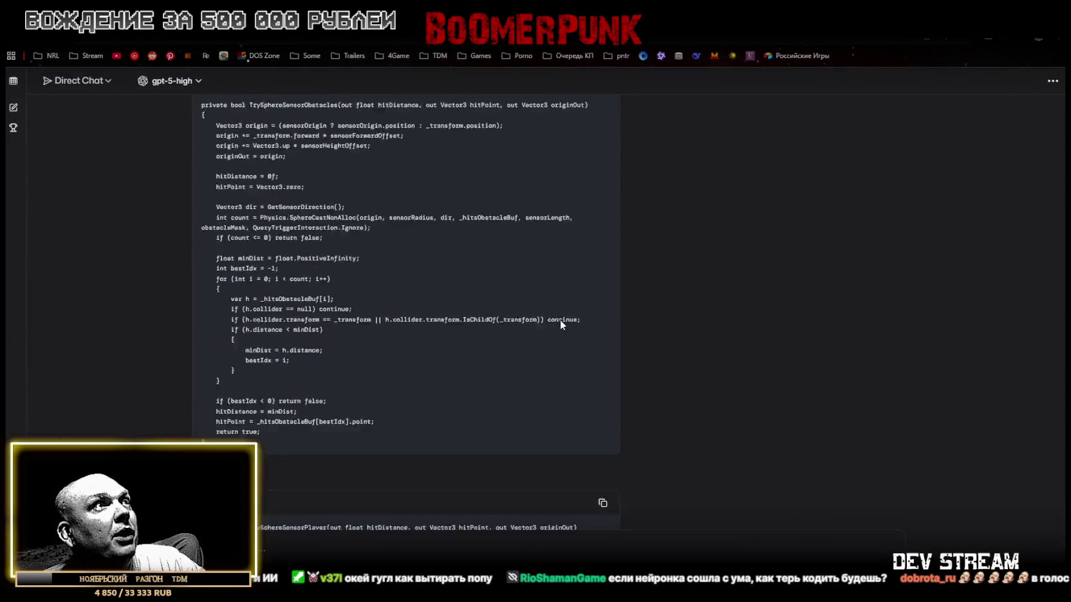
scroll(556, 326, up, 15)
scroll(542, 277, down, 5)
scroll(518, 263, up, 10)
scroll(308, 261, down, 10)
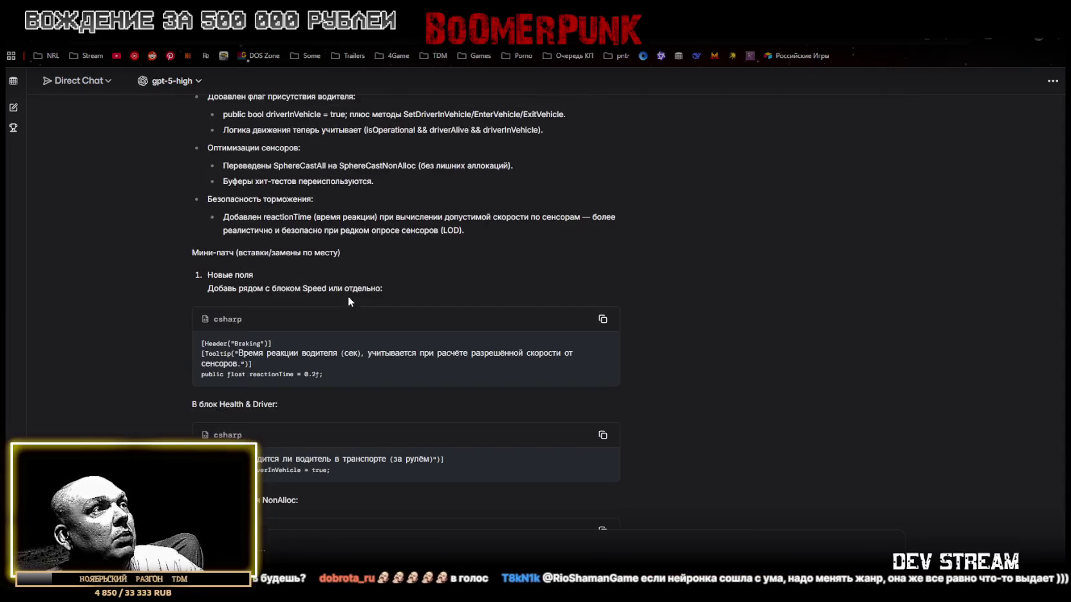
scroll(338, 274, down, 2)
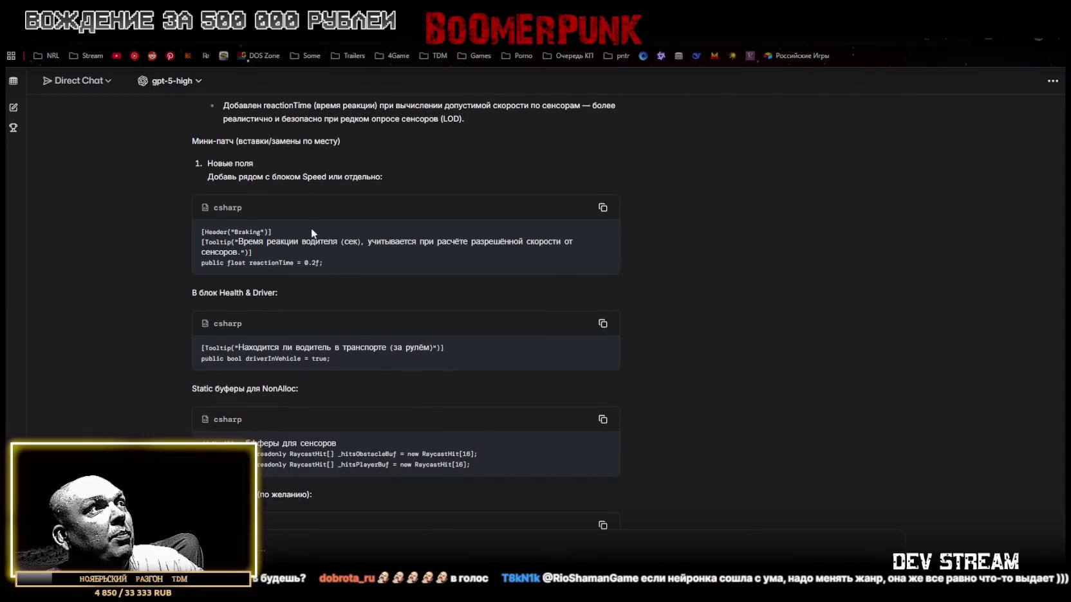
scroll(268, 228, down, 5)
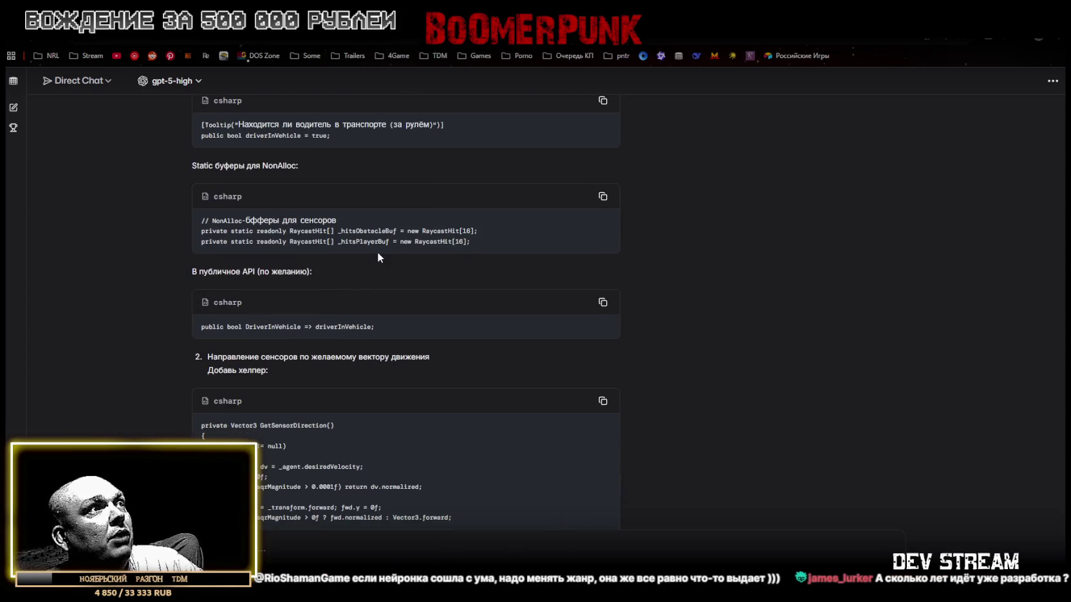
scroll(382, 263, down, 2)
scroll(424, 311, down, 8)
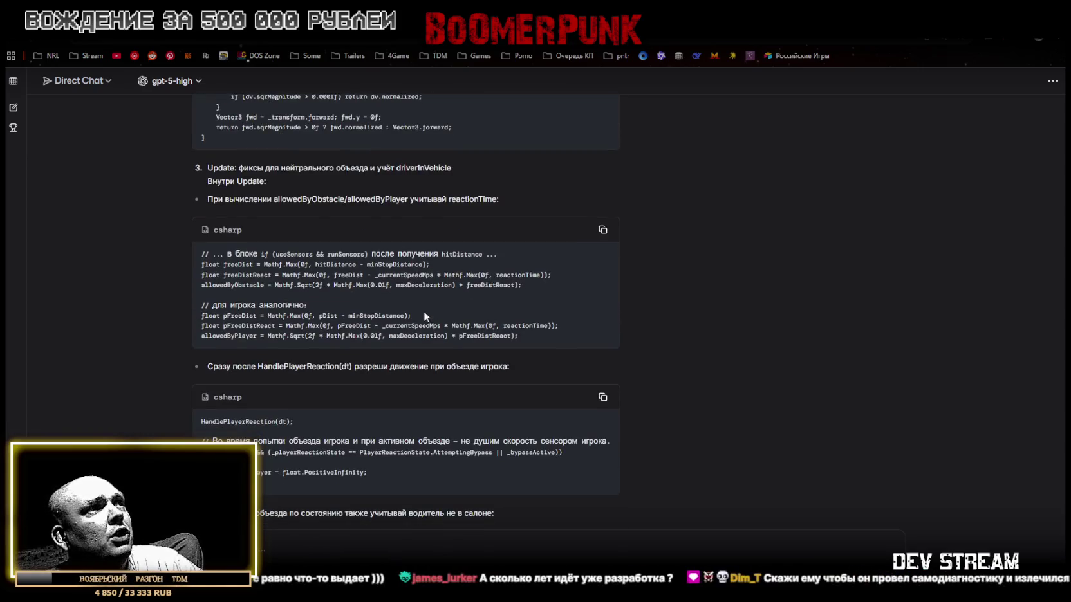
scroll(271, 209, down, 3)
scroll(458, 295, down, 1)
scroll(418, 274, down, 4)
scroll(315, 277, down, 16)
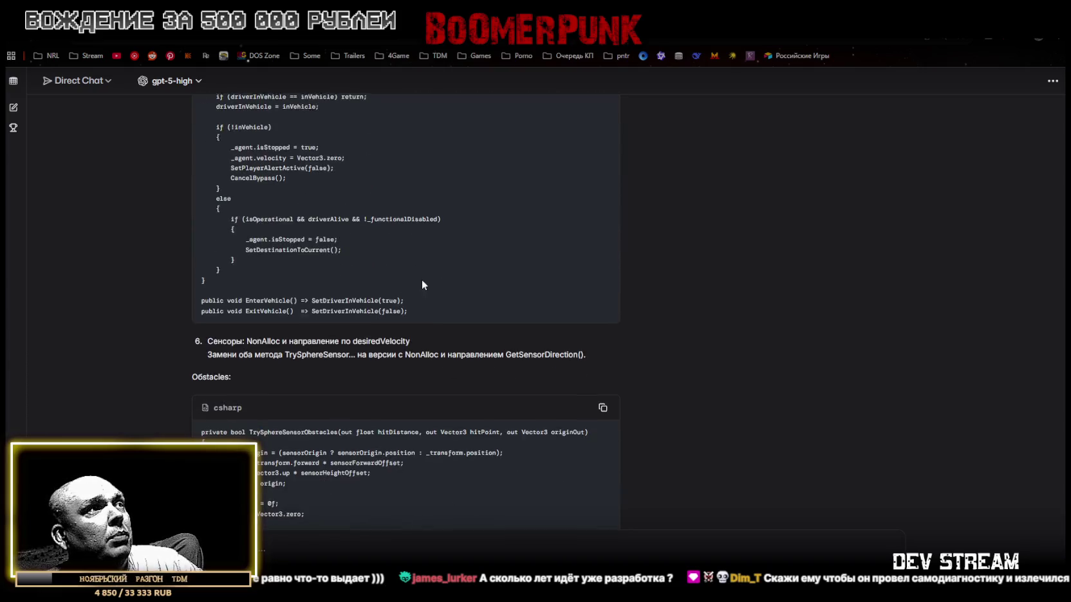